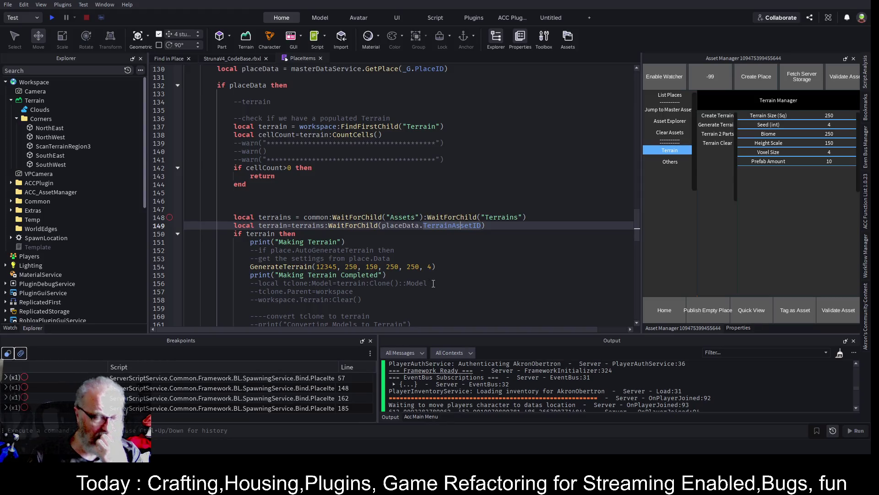
# Append ' - TODO:Fetch data from place data json' to the Making Terrain print message and save
pyautogui.click(366, 243)
pyautogui.press('Left')
pyautogui.press('Left')
pyautogui.write('- TO')
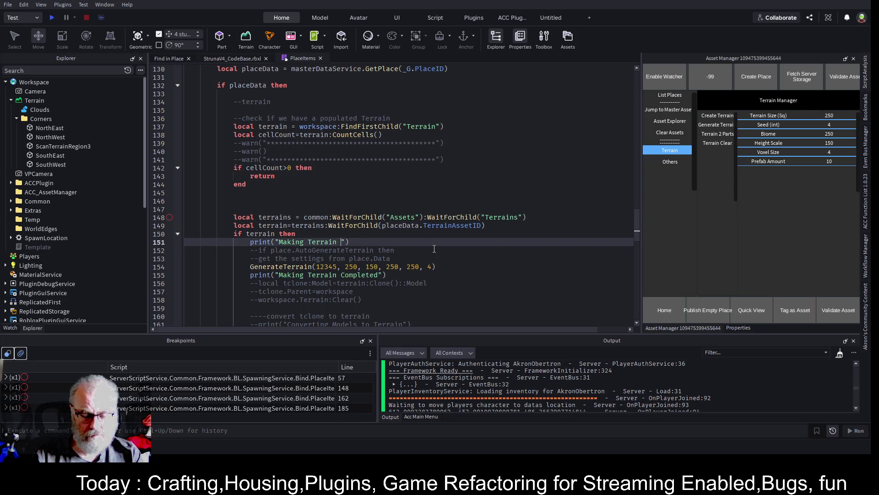
pyautogui.write('DO:Fetch data from place data json')
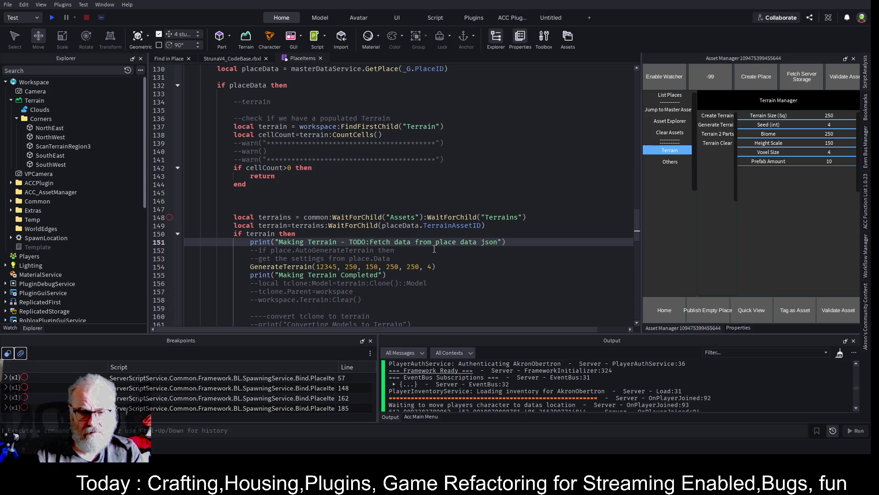
pyautogui.hotkey('ctrl', 's')
# Move down the Asset Manager script to the GenerateTerrain call
pyautogui.click(446, 189)
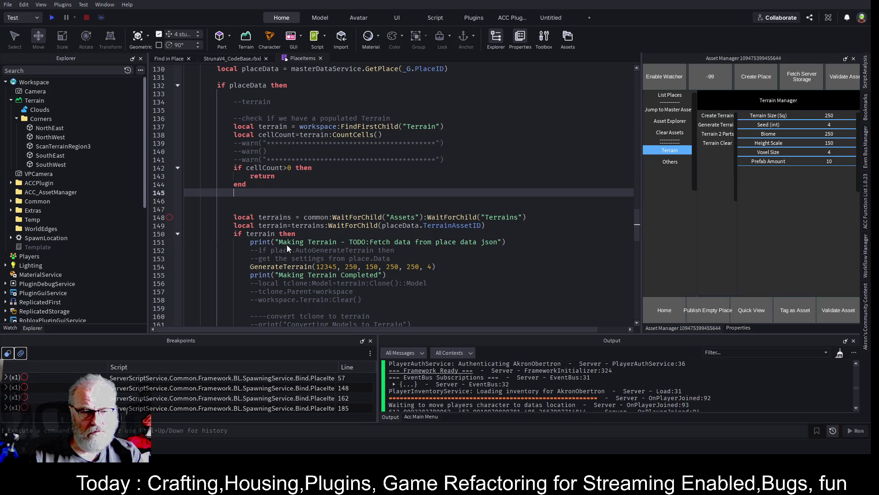
pyautogui.press('Down')
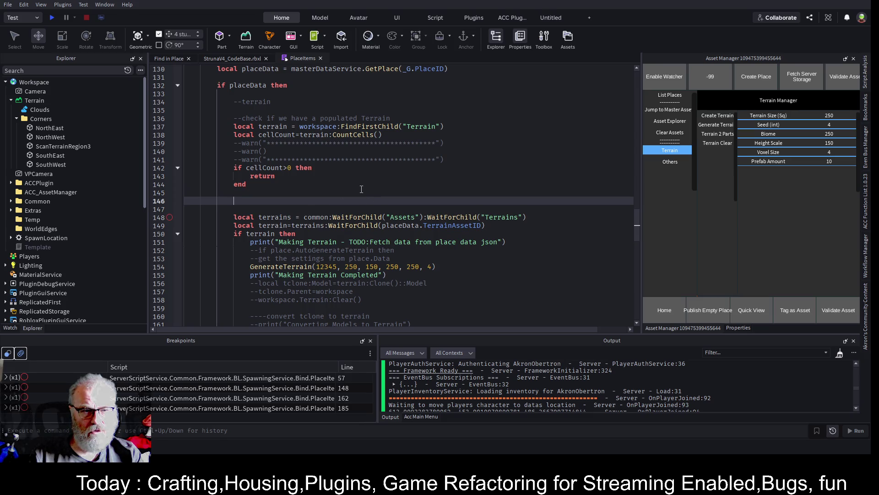
pyautogui.scroll(3, 362, 189)
pyautogui.scroll(-3, 361, 189)
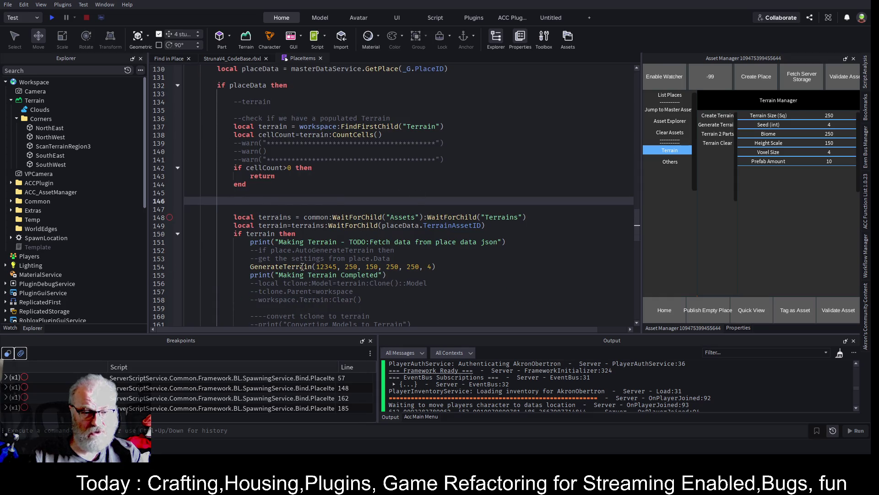
pyautogui.click(469, 268)
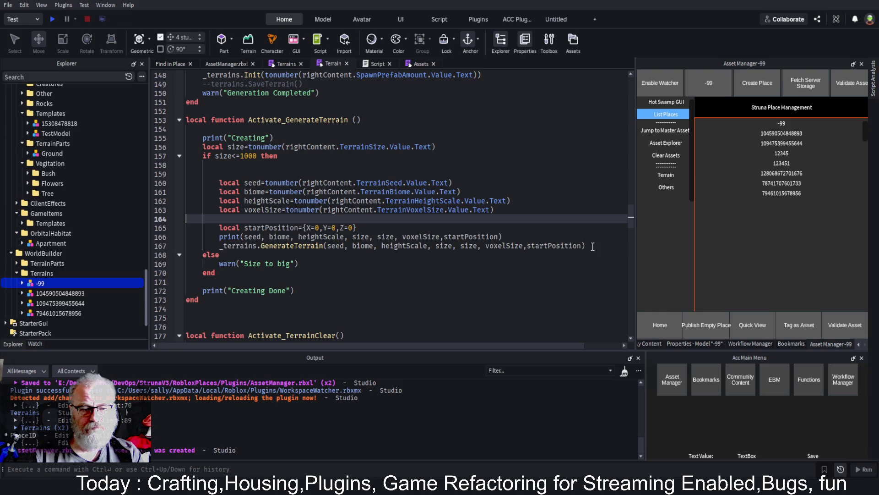
# Select the startPosition and GenerateTerrain lines 164–167 and place the caret on the GenerateTerrain call
pyautogui.moveTo(593, 247); pyautogui.dragTo(184, 222)
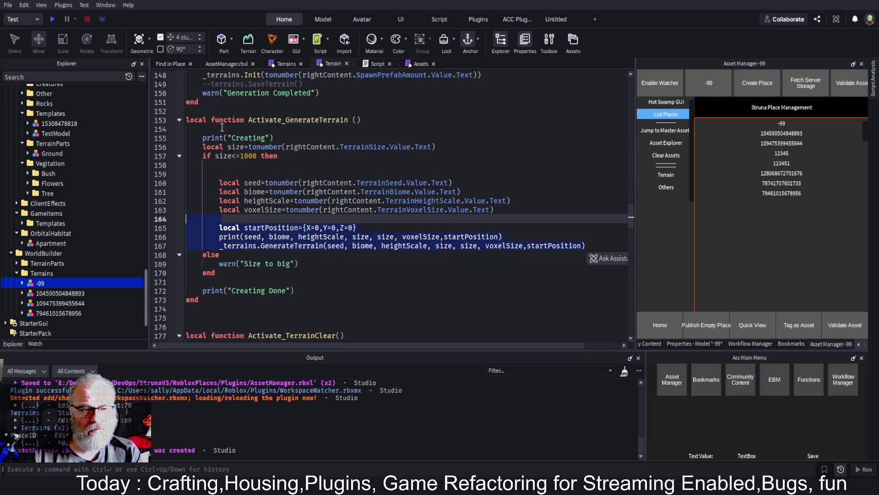
pyautogui.click(249, 227)
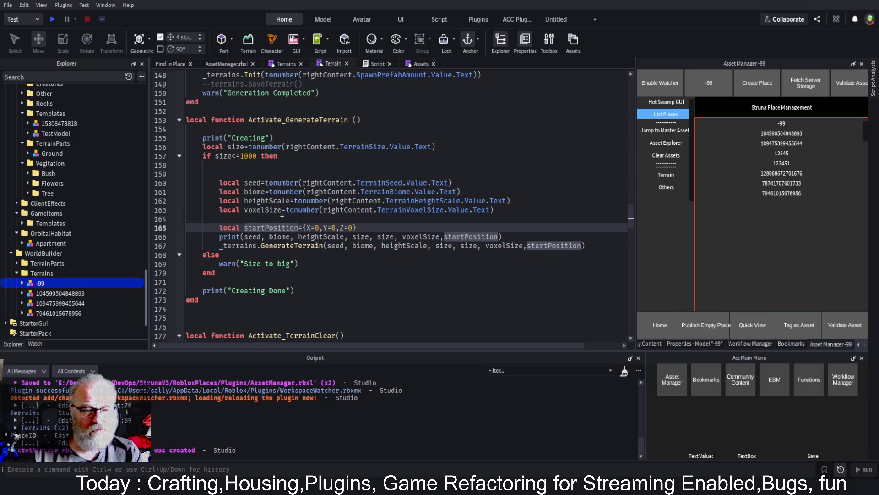
pyautogui.click(301, 247)
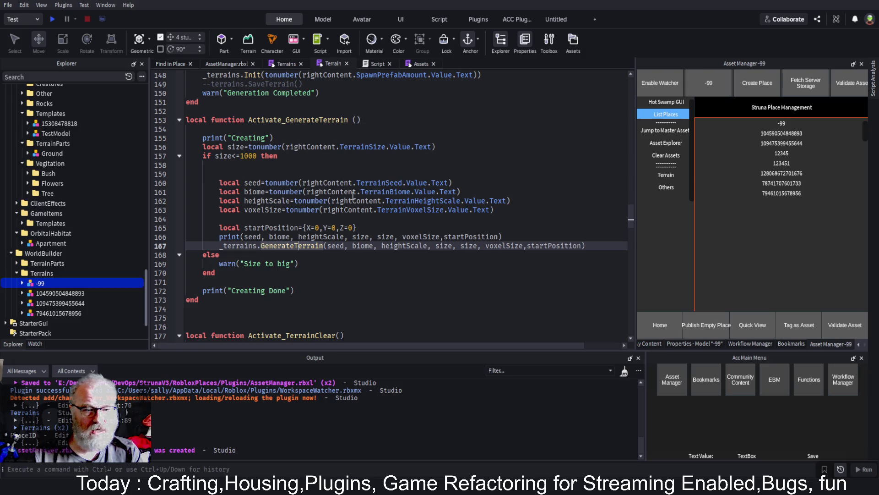
# In the Terrains module script, fold and select the whole GenerateTerrain function
pyautogui.click(283, 64)
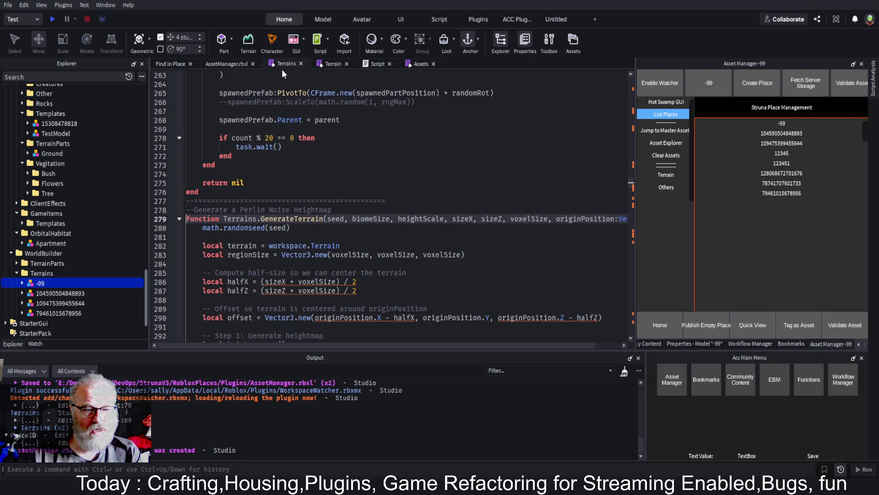
pyautogui.click(179, 218)
pyautogui.moveTo(196, 240); pyautogui.dragTo(187, 219)
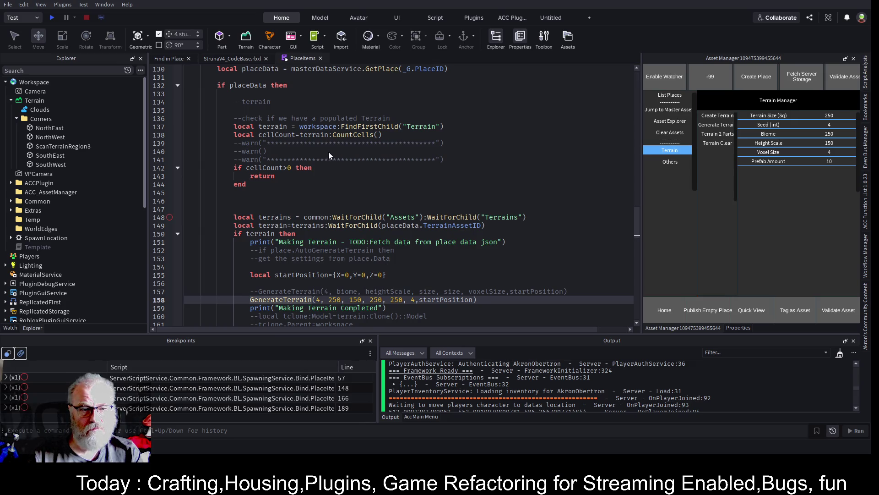
# Jump to PlaceItems' old local GenerateTerrain, fold it and comment it out
pyautogui.press('F12')
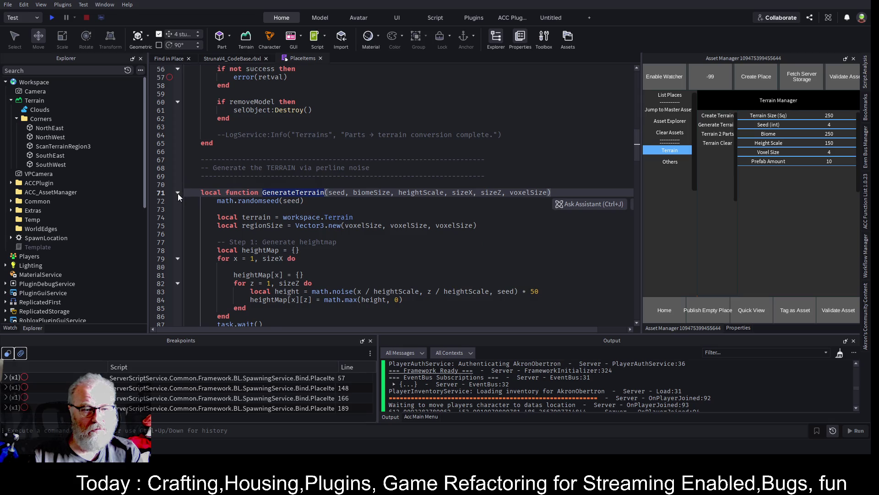
pyautogui.click(178, 193)
pyautogui.moveTo(217, 204); pyautogui.dragTo(200, 190)
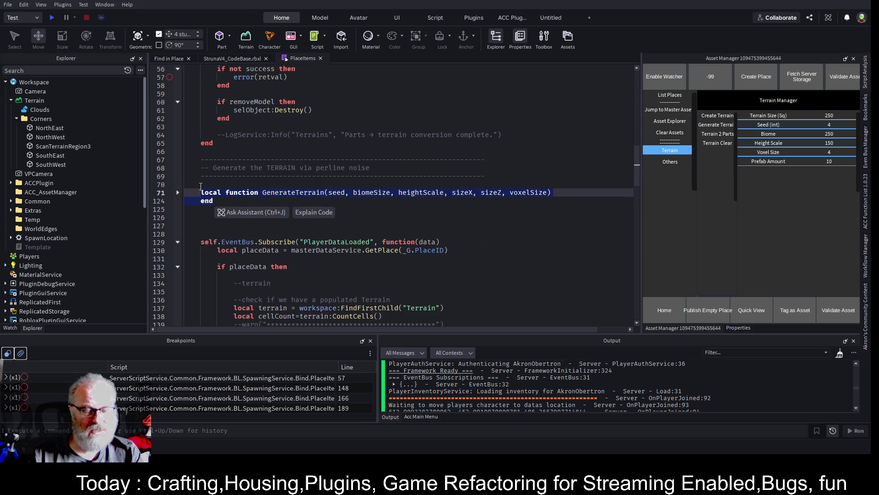
pyautogui.hotkey('ctrl', '/')
# Paste the module's GenerateTerrain function above the commented-out one and save
pyautogui.click(201, 186)
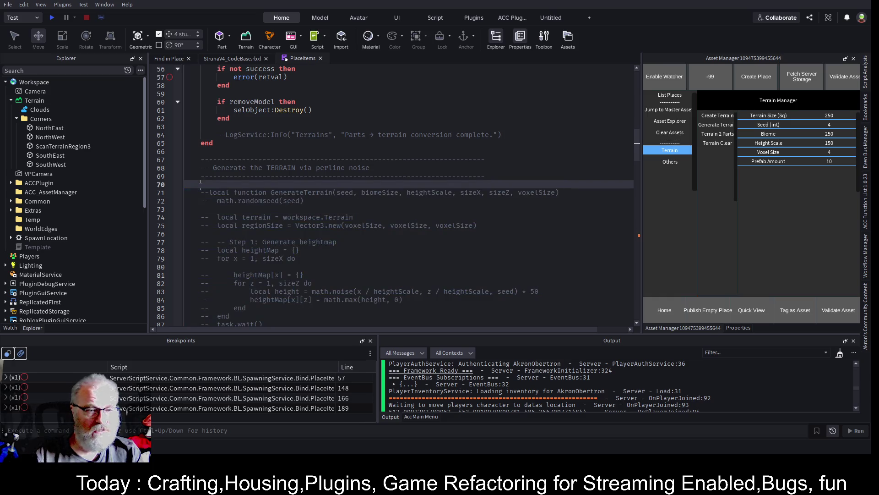
pyautogui.hotkey('ctrl', 'v')
pyautogui.hotkey('ctrl', 's')
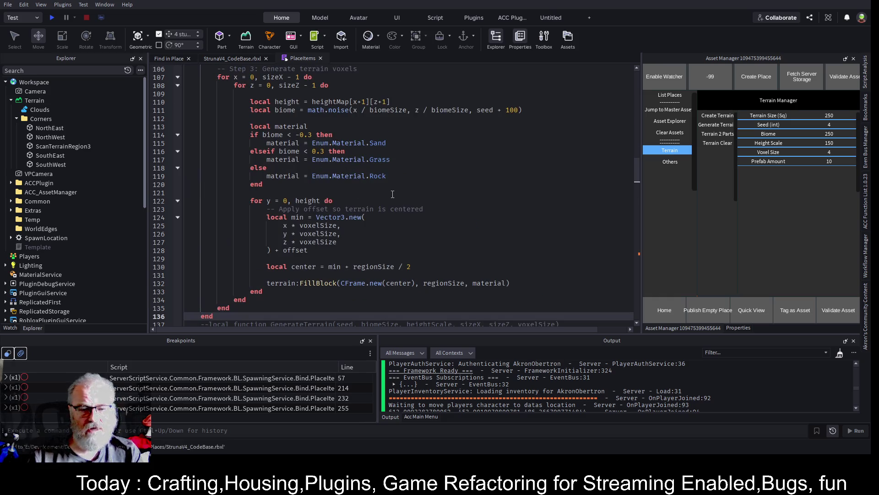
pyautogui.scroll(-20, 433, 194)
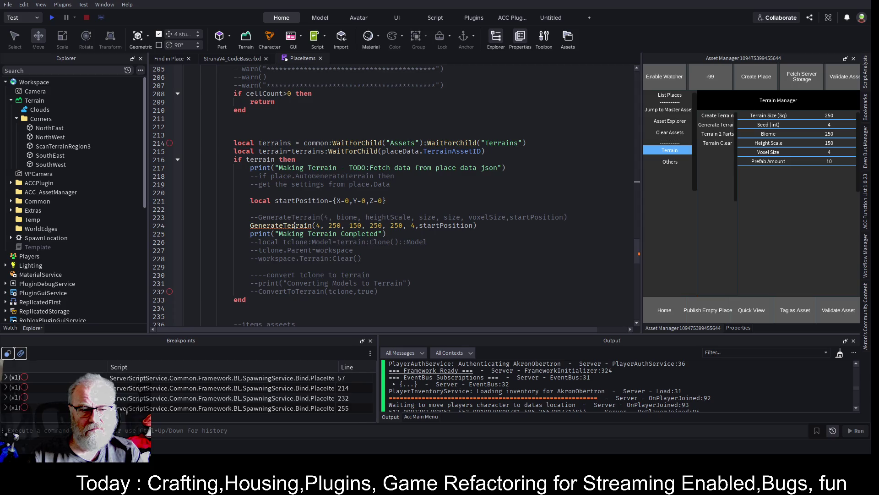
pyautogui.scroll(20, 494, 246)
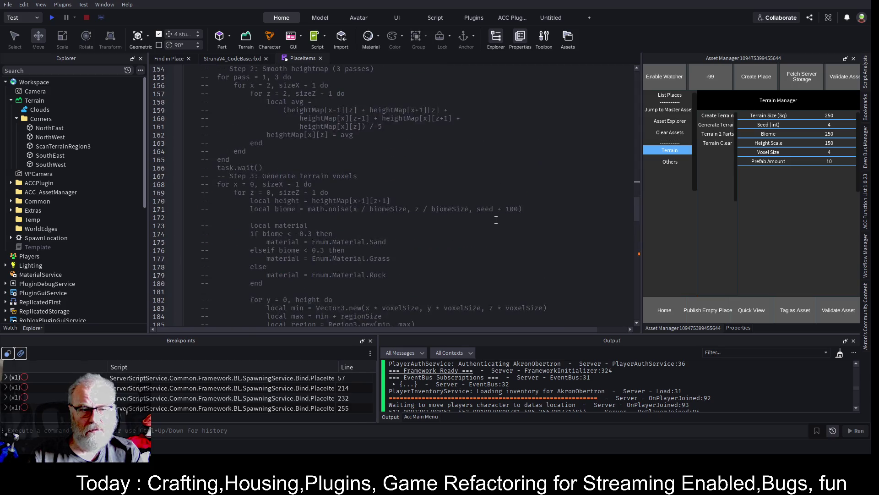
pyautogui.scroll(20, 416, 181)
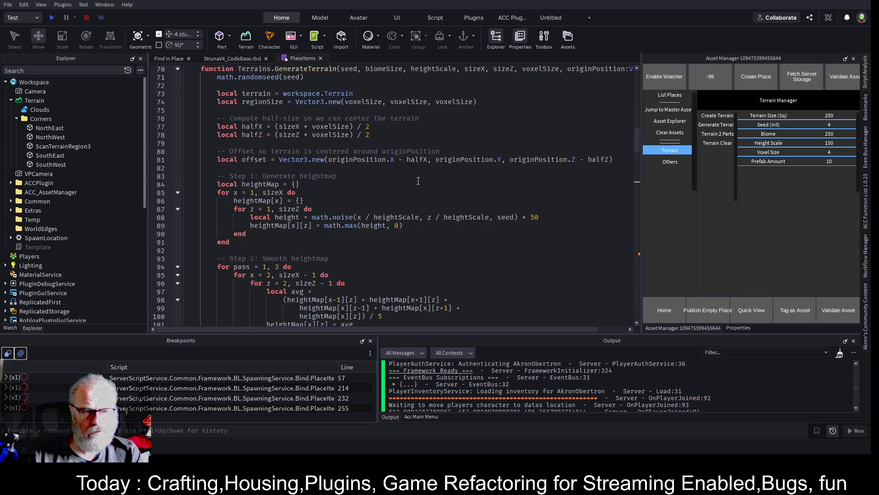
# Remove the 'Terrains.' prefix from the pasted function's name and save
pyautogui.click(238, 193)
pyautogui.hotkey('ctrl', 'shift', 'Right')
pyautogui.press('Delete')
pyautogui.press('Delete')
pyautogui.hotkey('ctrl', 's')
pyautogui.scroll(-20, 458, 229)
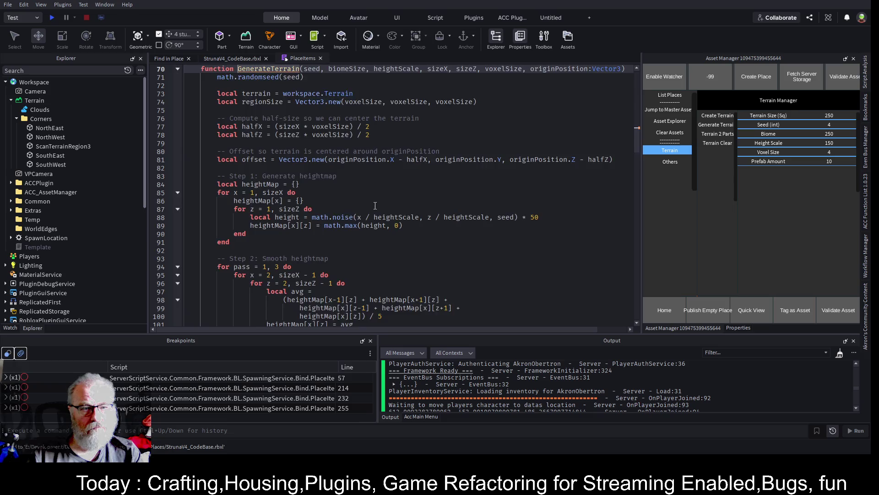
pyautogui.scroll(-11, 385, 204)
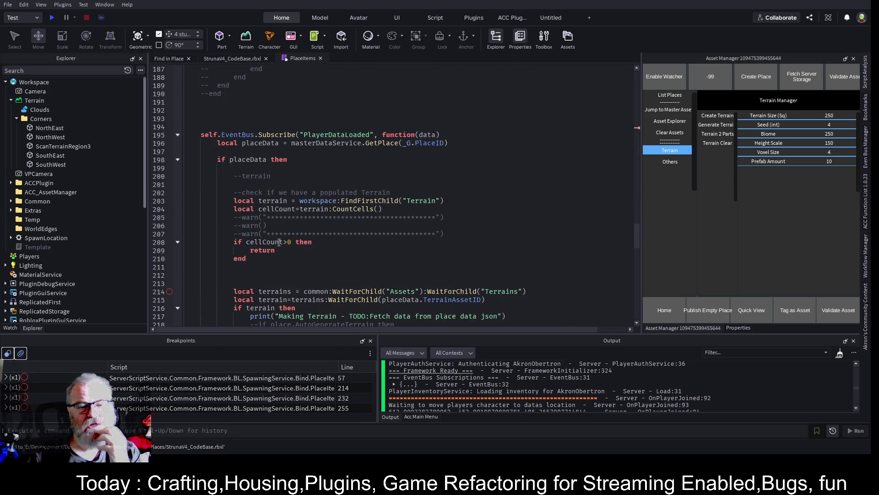
# Browse the PlaceItems terrain code and select the Terrains reference on line 214
pyautogui.click(286, 242)
pyautogui.click(379, 275)
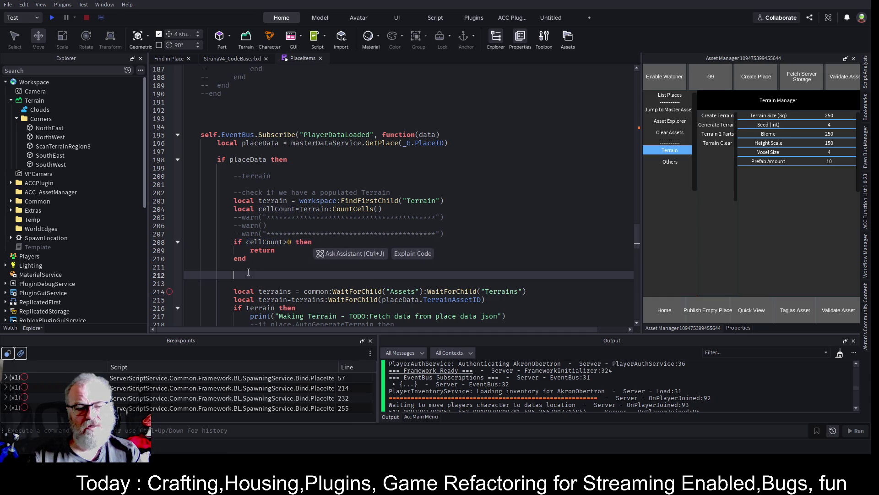
pyautogui.scroll(-4, 425, 221)
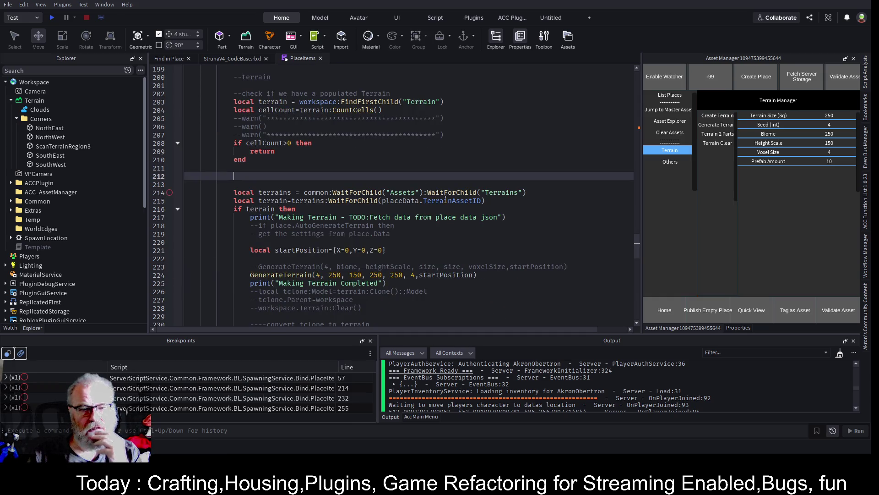
pyautogui.doubleClick(491, 191)
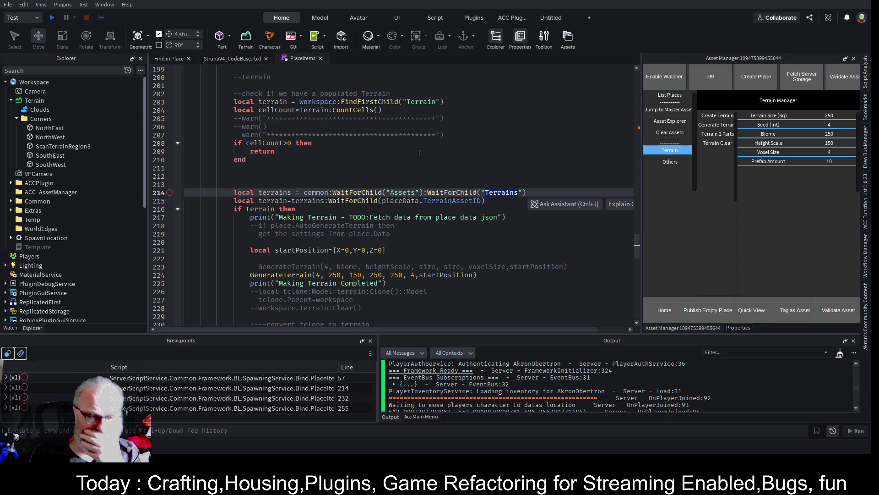
pyautogui.scroll(-1, 426, 131)
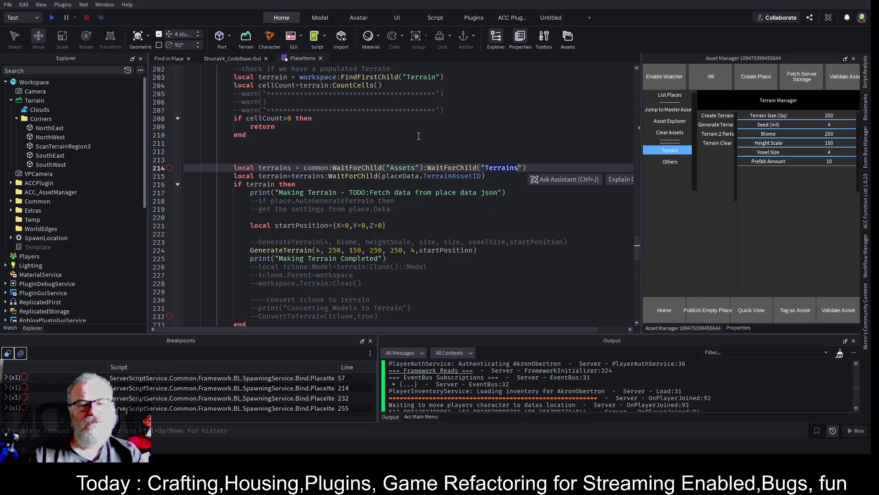
pyautogui.click(454, 186)
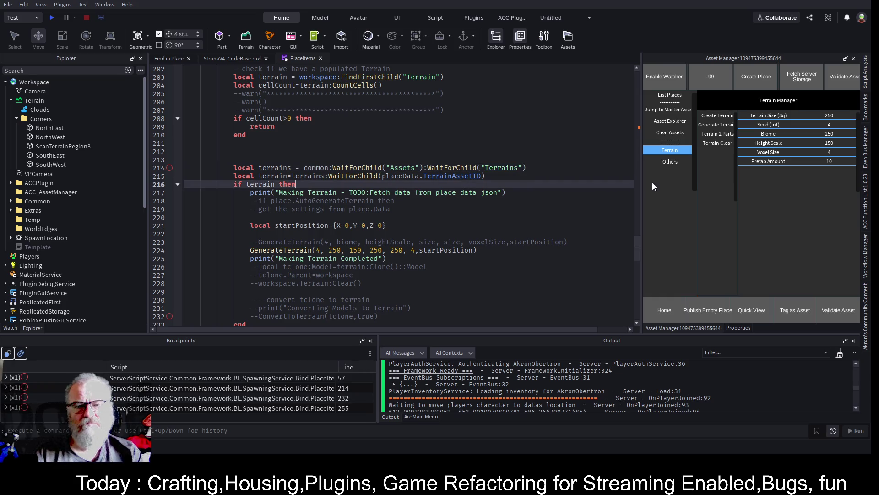
pyautogui.press('Up')
pyautogui.press('Up')
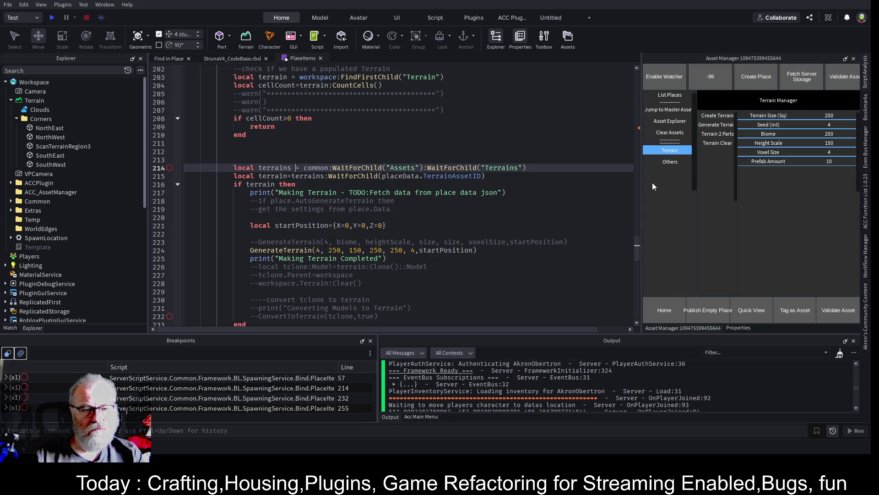
pyautogui.press('Down')
# Step through the terrain-generation and placed-items loop code
pyautogui.press('Up')
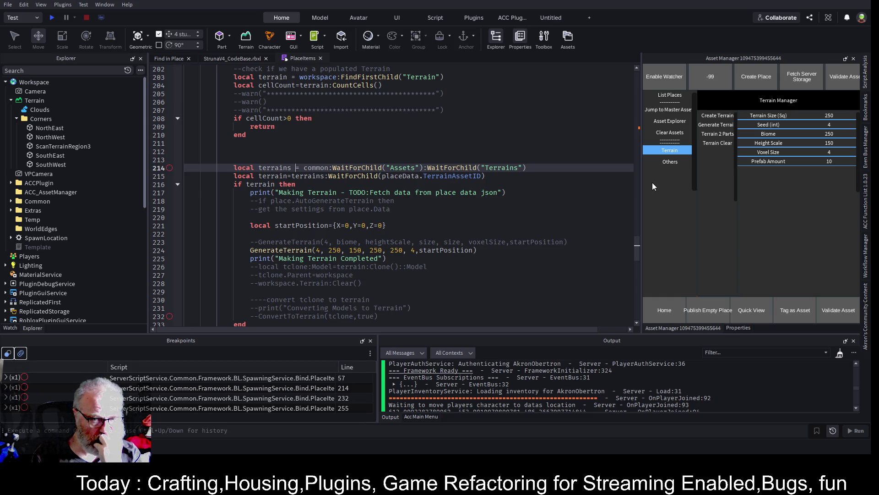
pyautogui.press('Down')
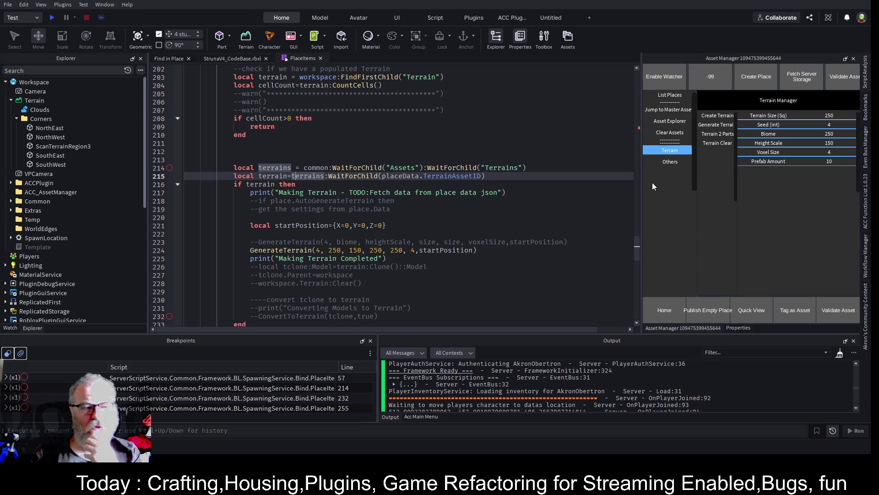
pyautogui.press('Up')
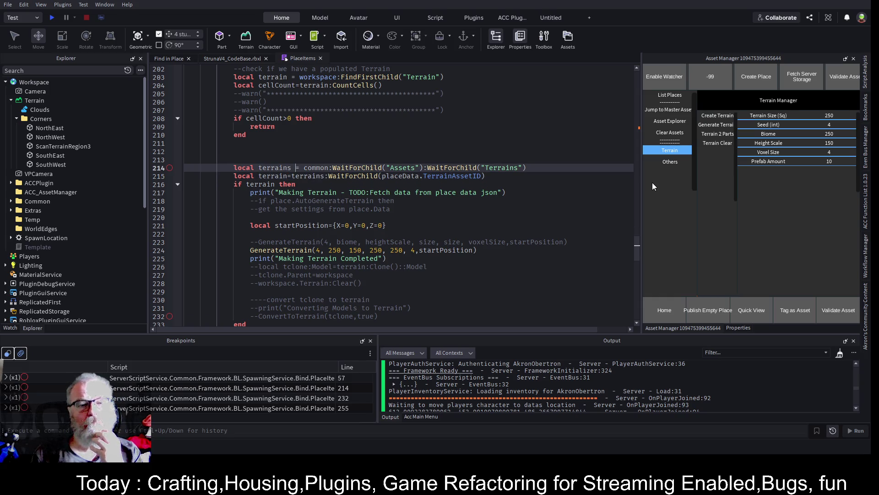
pyautogui.press('Down')
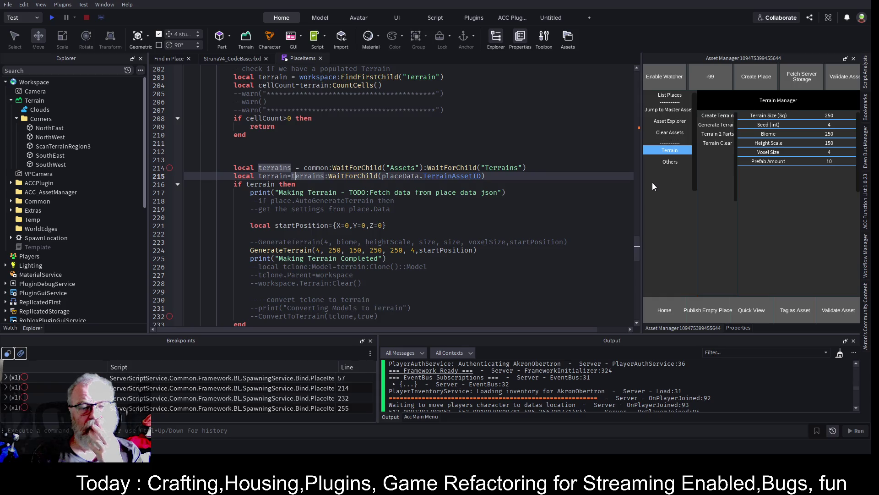
pyautogui.press('Down')
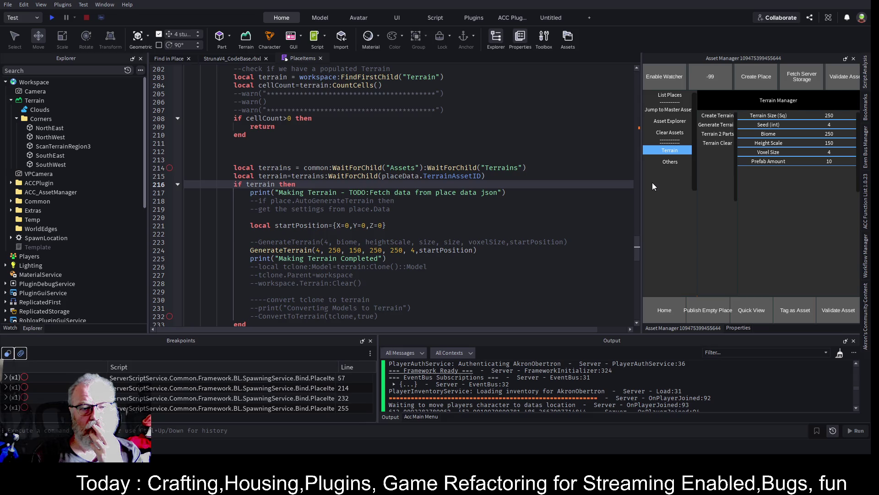
pyautogui.press('Down')
pyautogui.press('Down')
pyautogui.press('Down')
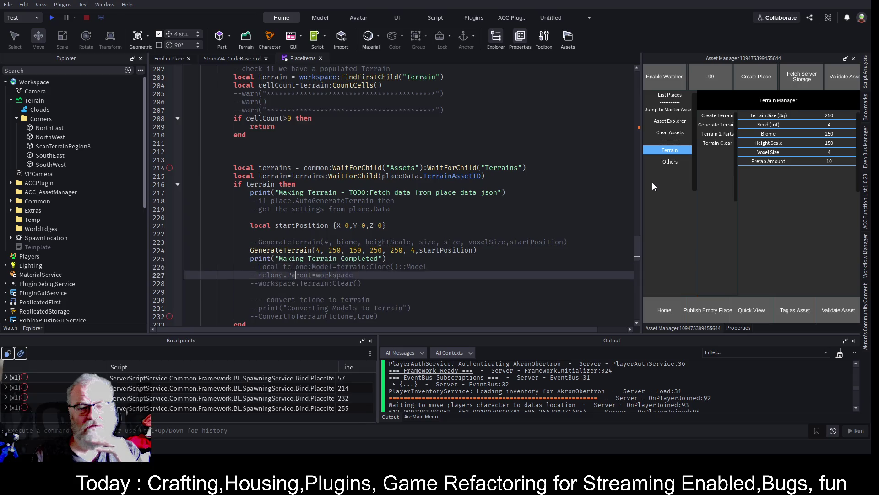
pyautogui.press('Down')
pyautogui.press('Down')
pyautogui.press('Down')
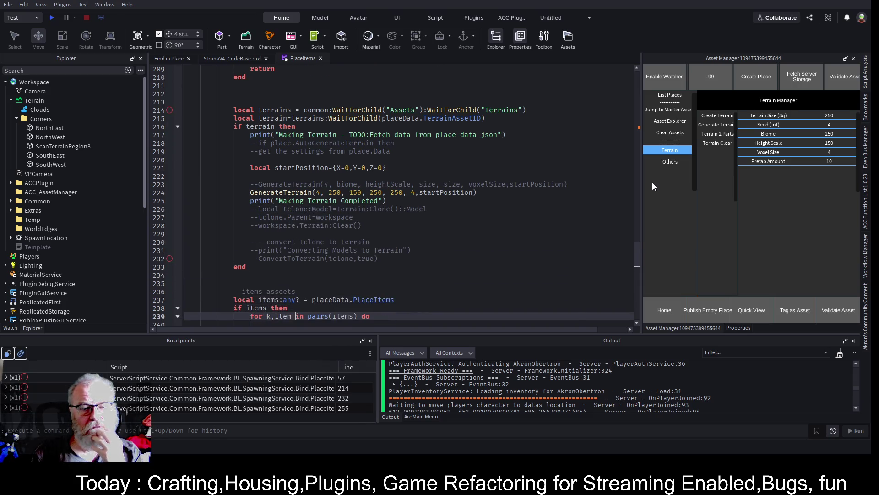
pyautogui.press('Up')
pyautogui.press('Up')
pyautogui.press('Up')
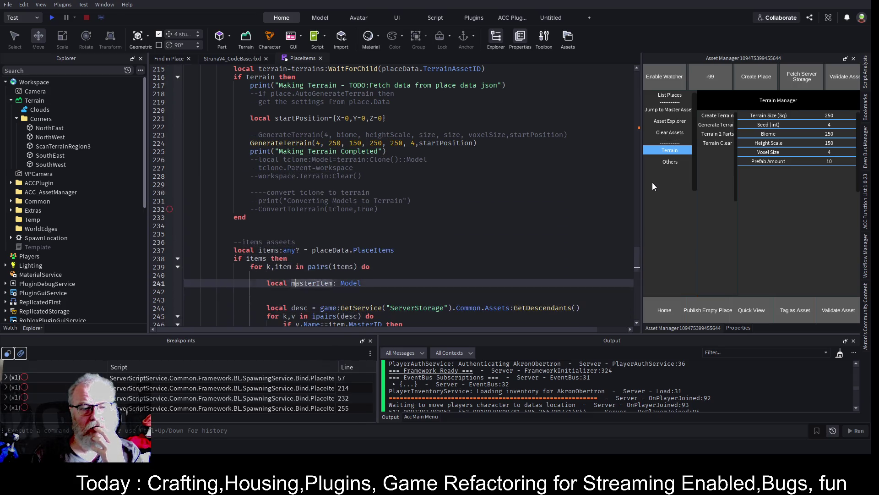
pyautogui.press('Up')
pyautogui.press('Up')
pyautogui.press('Up')
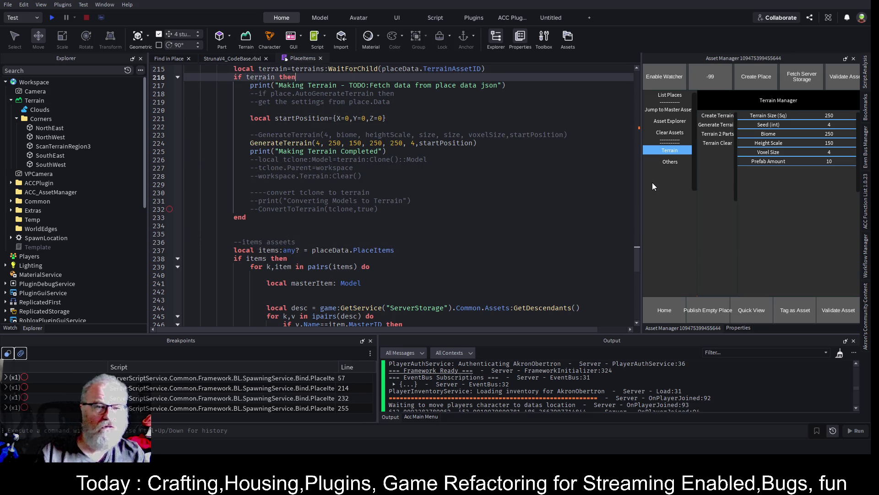
pyautogui.press('Up')
pyautogui.press('Up')
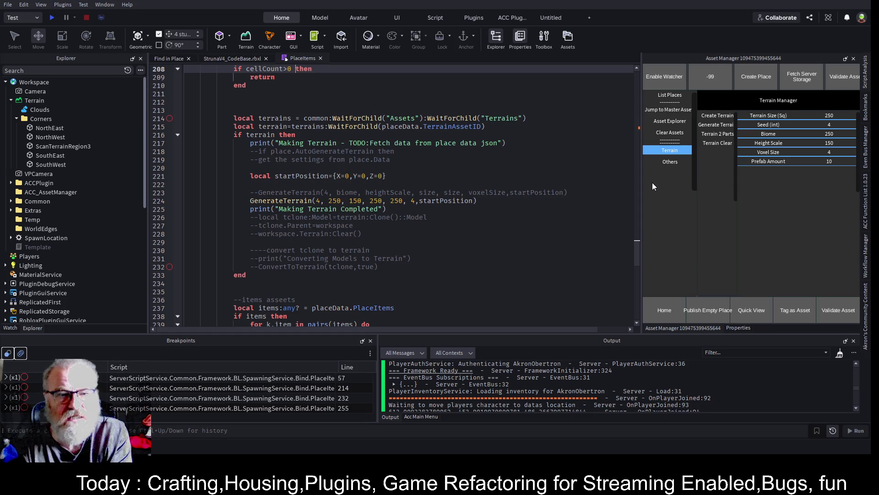
pyautogui.press('Down')
pyautogui.press('Down')
pyautogui.press('Down')
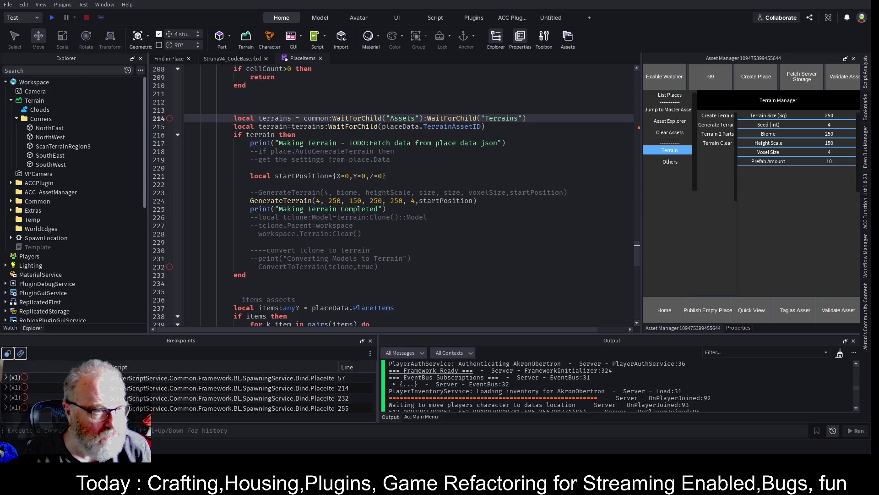
pyautogui.scroll(-10, 45, 247)
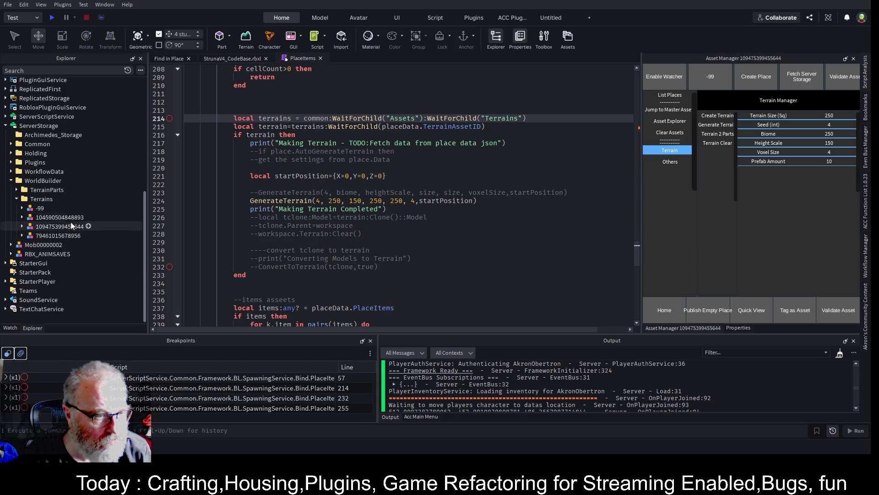
# Inspect the common Assets lookup on line 214, then open Find from the script's top
pyautogui.click(400, 117)
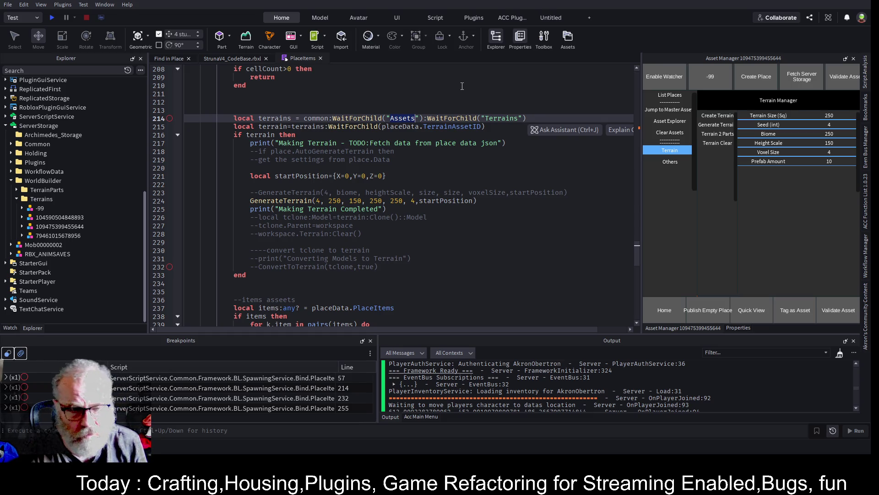
pyautogui.hotkey('ctrl', 'Left')
pyautogui.hotkey('ctrl', 'Left')
pyautogui.hotkey('ctrl', 'Left')
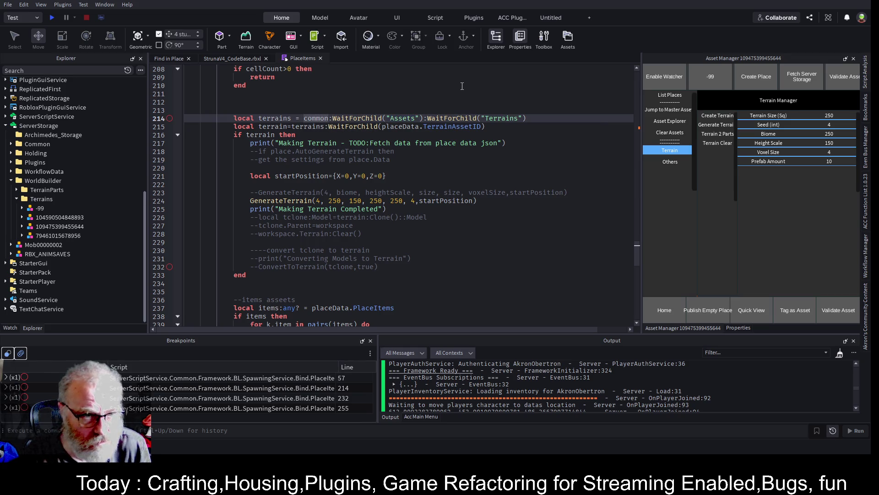
pyautogui.click(310, 120)
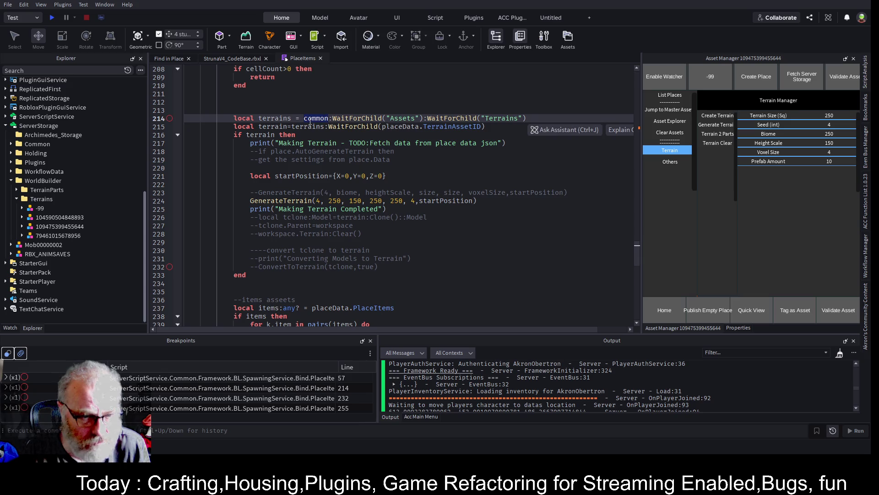
pyautogui.hotkey('ctrl', 'Home')
pyautogui.hotkey('ctrl', 'f')
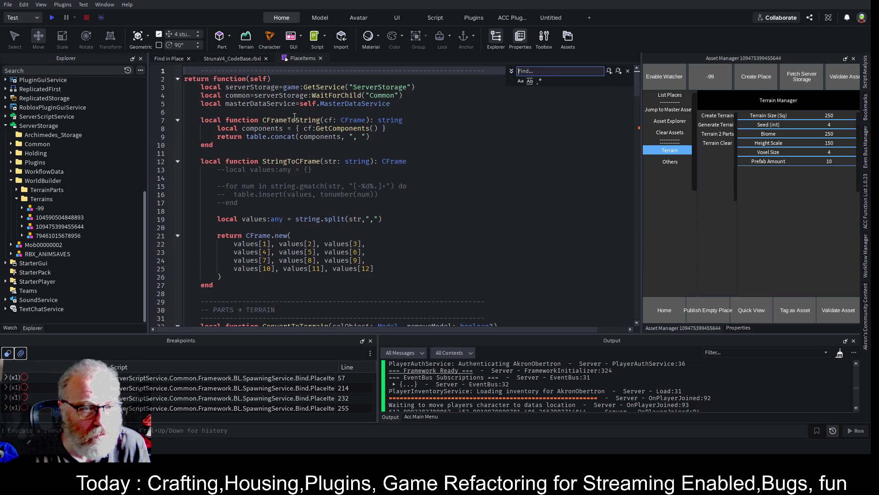
# Search for 'common' and add a 'local worldBuilder=' line below the Common lookup
pyautogui.write('common')
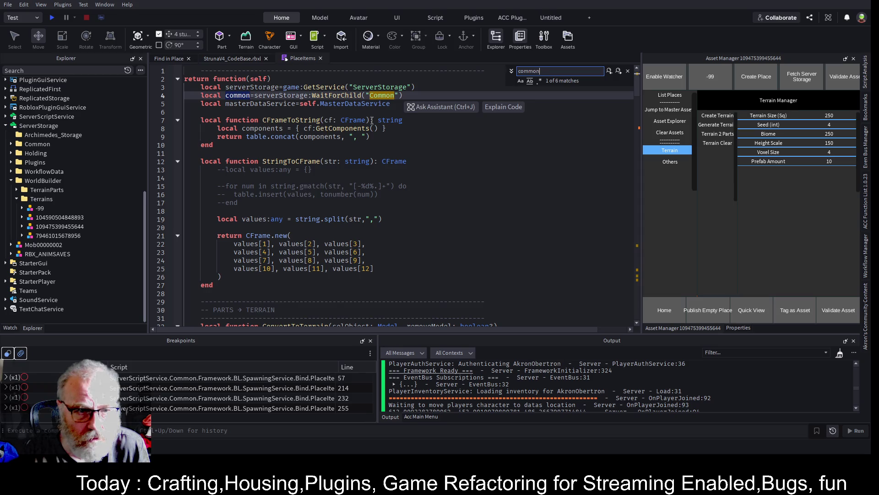
pyautogui.click(413, 94)
pyautogui.press('Return')
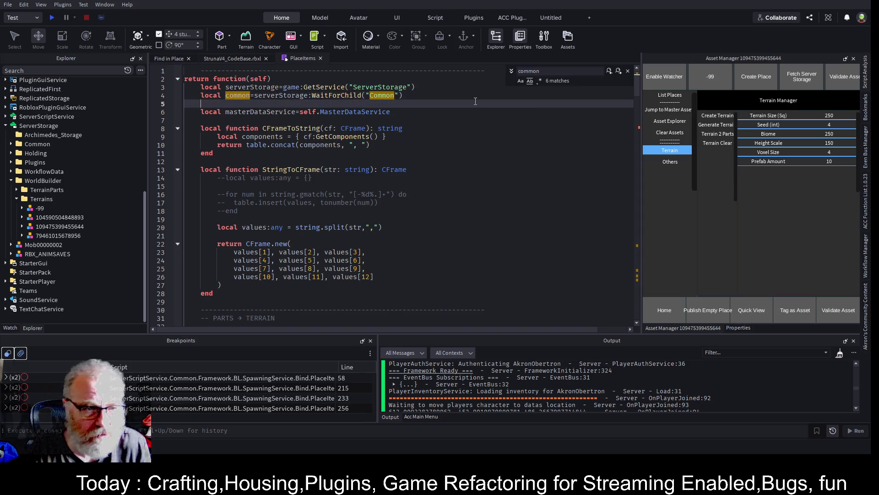
pyautogui.write('local world')
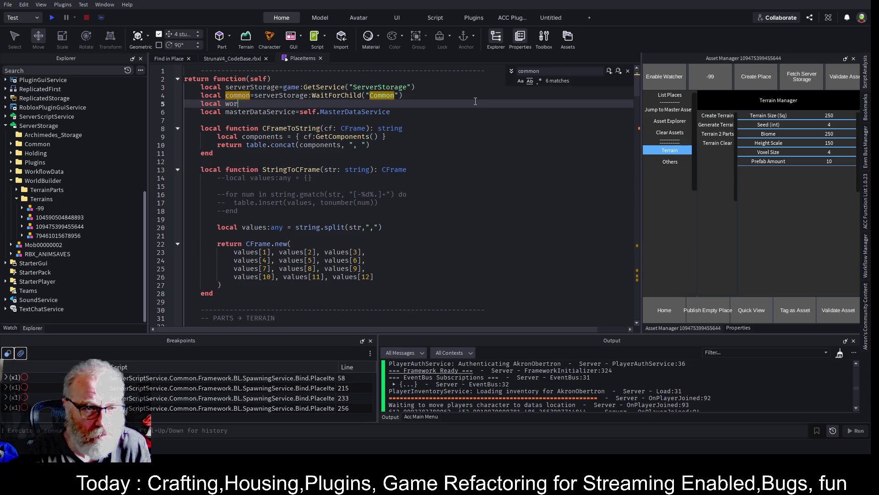
pyautogui.write('Builder=')
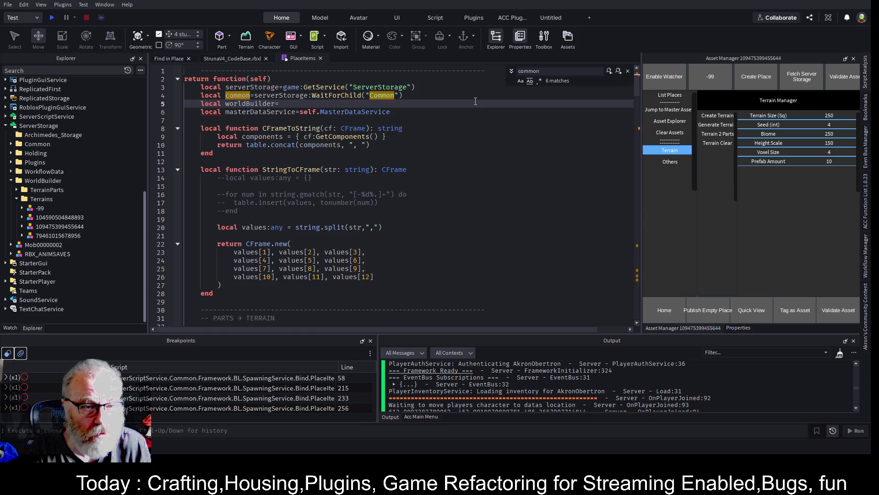
pyautogui.write('co')
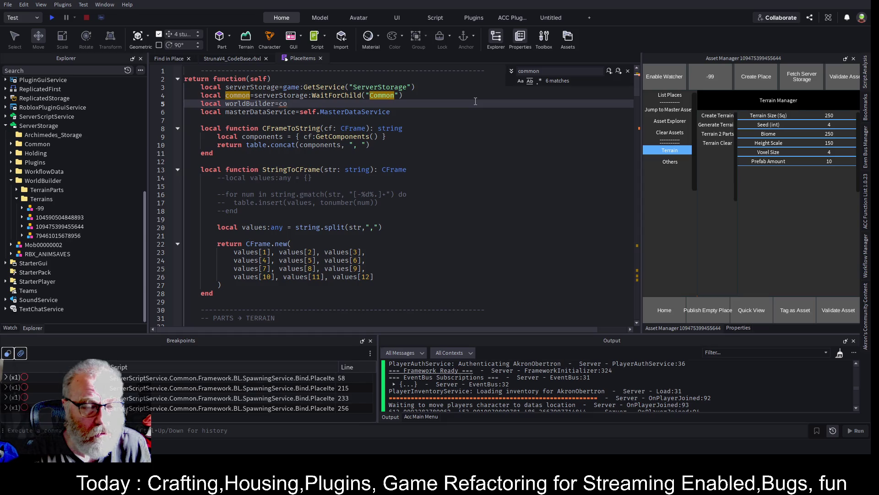
pyautogui.press('BackSpace')
# Insert an 'if common then … else warn("No world builder folder")' block
pyautogui.press('Up')
pyautogui.press('End')
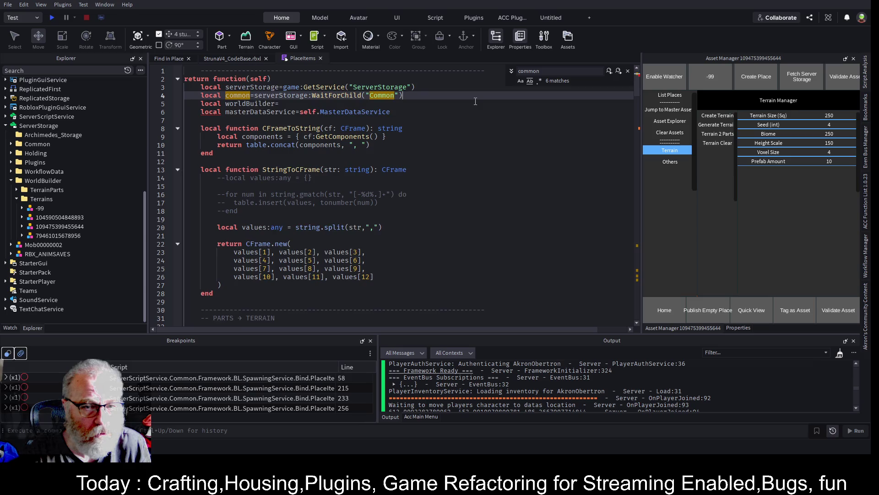
pyautogui.press('Return')
pyautogui.write('if co')
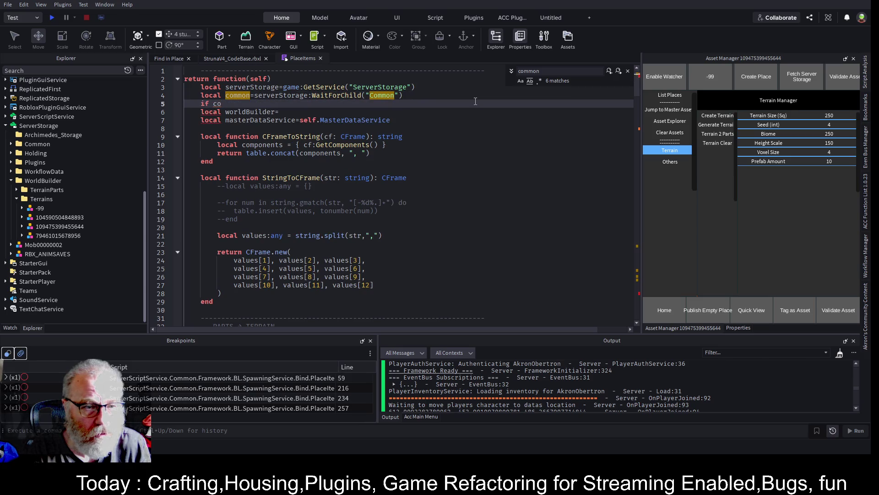
pyautogui.write('mmon then')
pyautogui.press('Return')
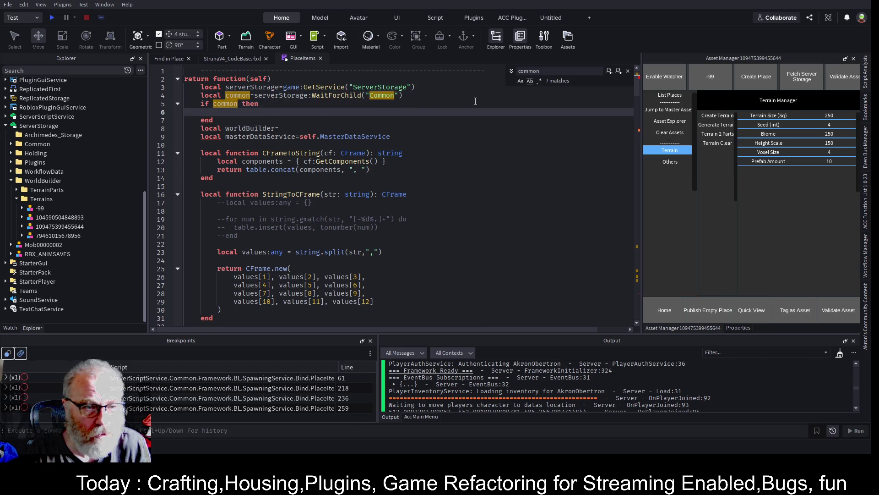
pyautogui.write('else')
pyautogui.press('Return')
pyautogui.write('warn("')
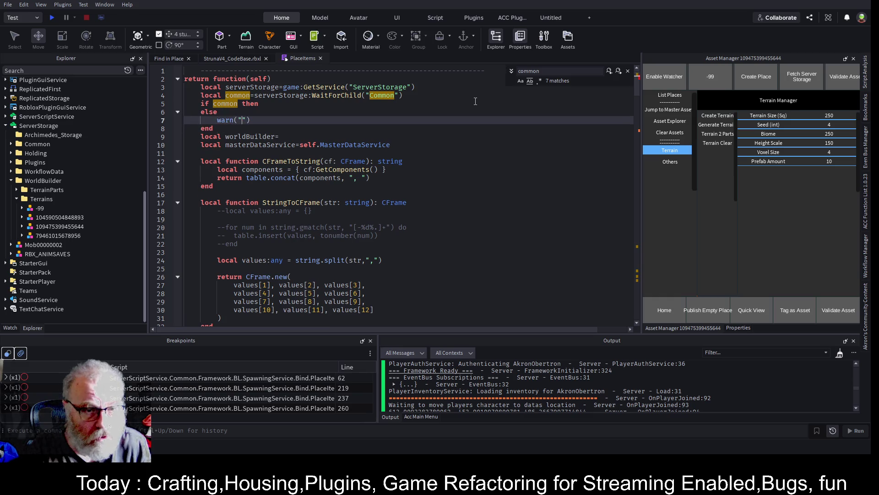
pyautogui.write('No worl')
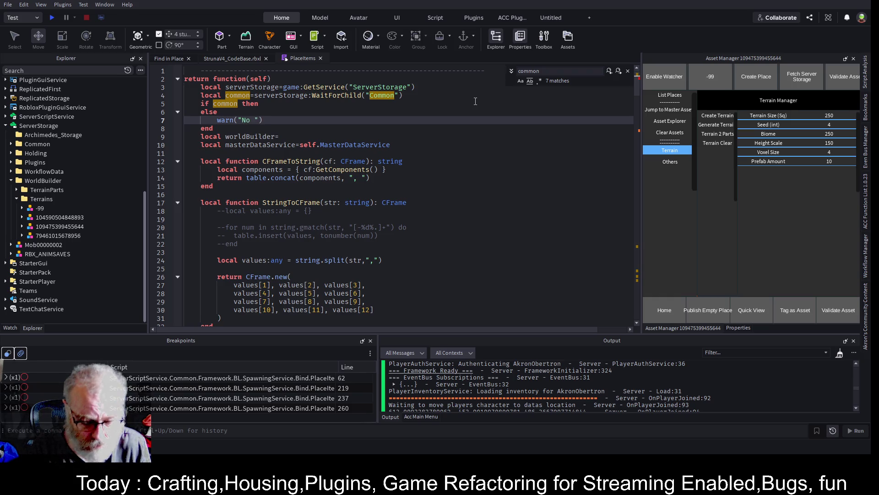
pyautogui.write('d builder fo')
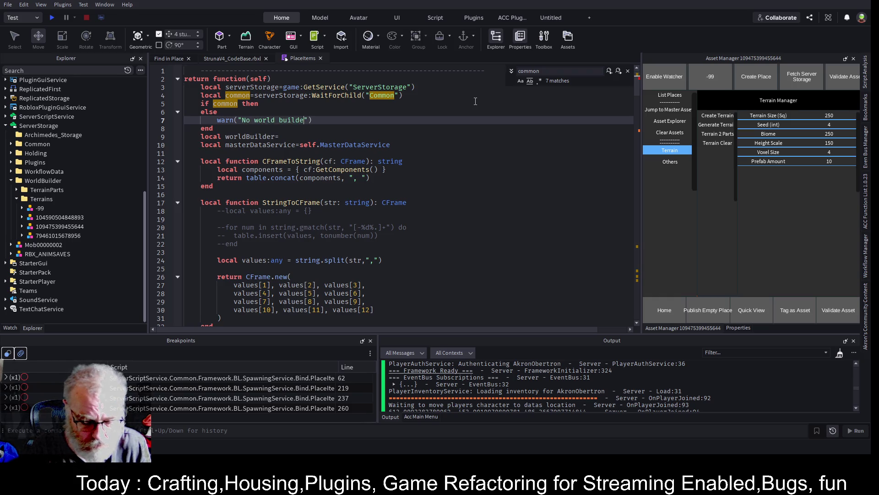
pyautogui.write('lder')
pyautogui.press('End')
pyautogui.press('Return')
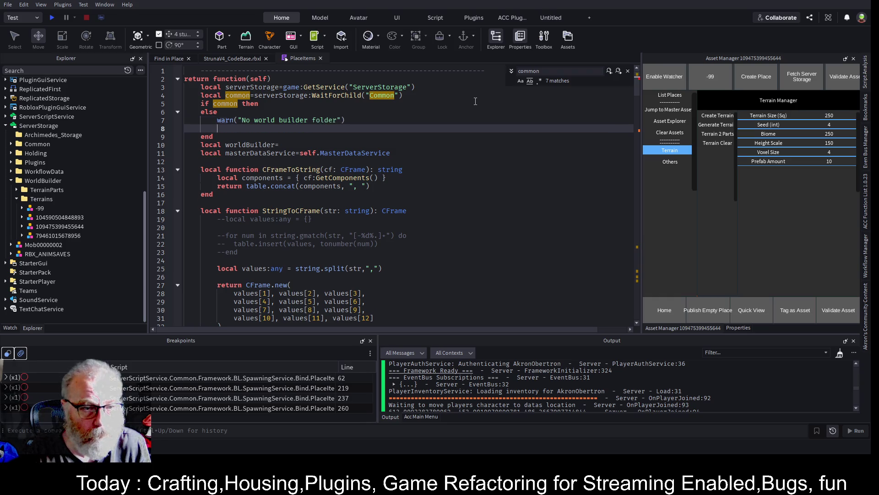
# Add a 'local worldBuilder:Folder' declaration above the if common check
pyautogui.press('Up')
pyautogui.press('Up')
pyautogui.press('Up')
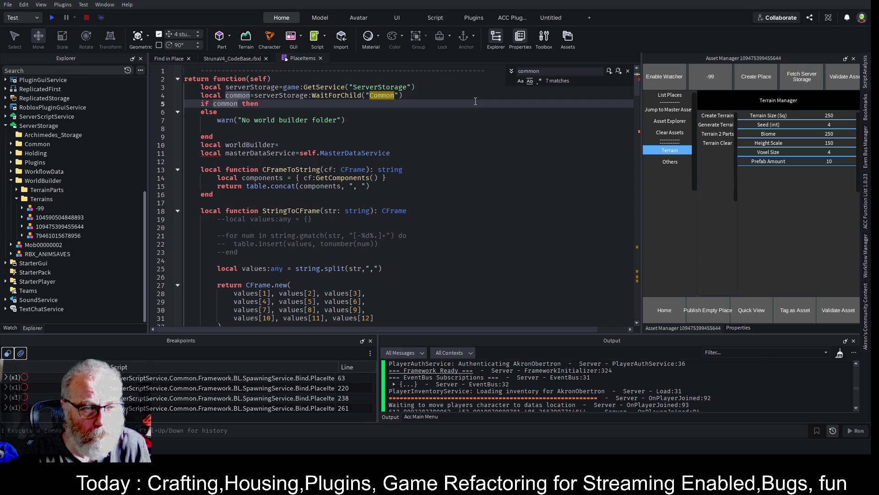
pyautogui.press('Up')
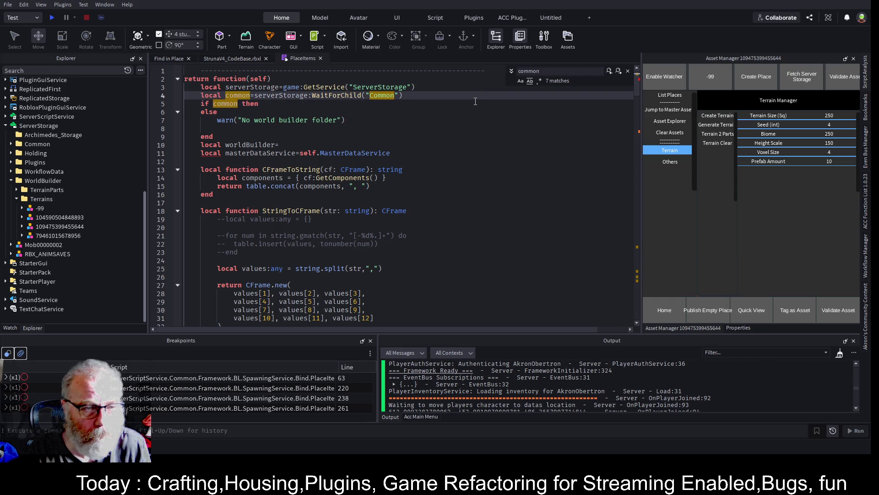
pyautogui.press('Down')
pyautogui.press('End')
pyautogui.press('Return')
pyautogui.press('Up')
pyautogui.press('Home')
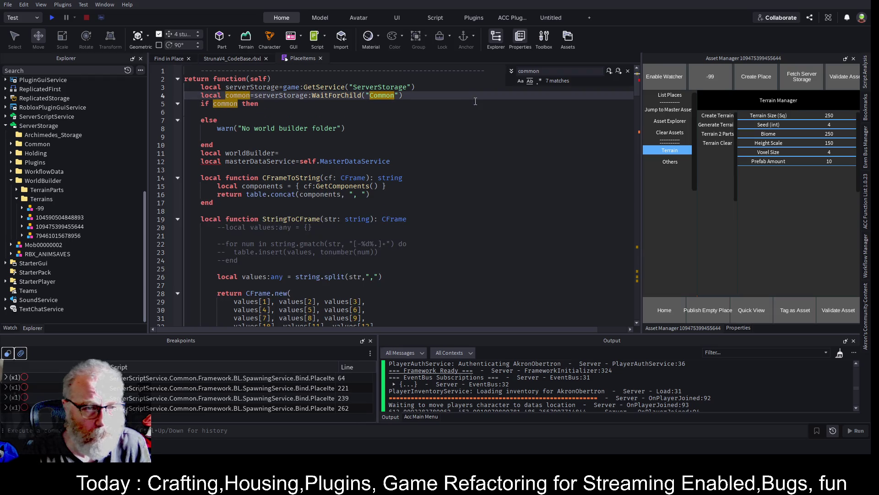
pyautogui.press('Return')
pyautogui.press('Up')
pyautogui.write('local worldBuilder:Folder')
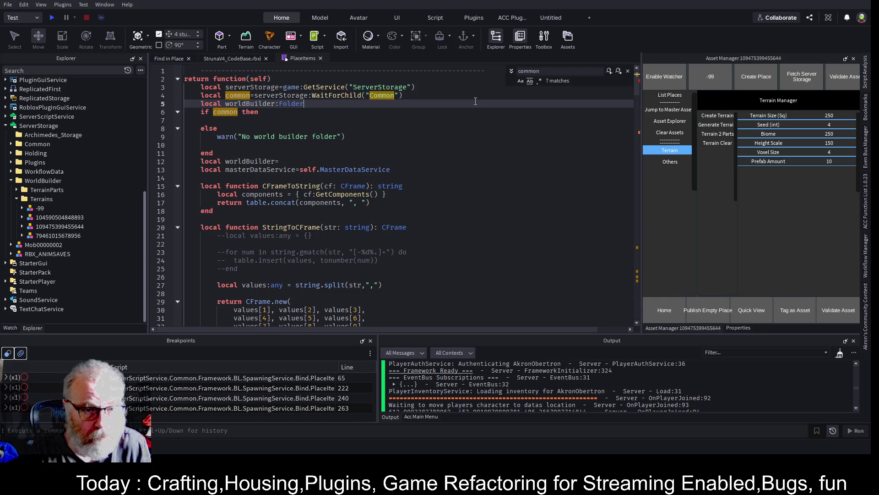
# Assign worldBuilder from common's "WorldBuilder" child on line 7, switching WaitForChild to FindFirstChild
pyautogui.press('Down')
pyautogui.press('Down')
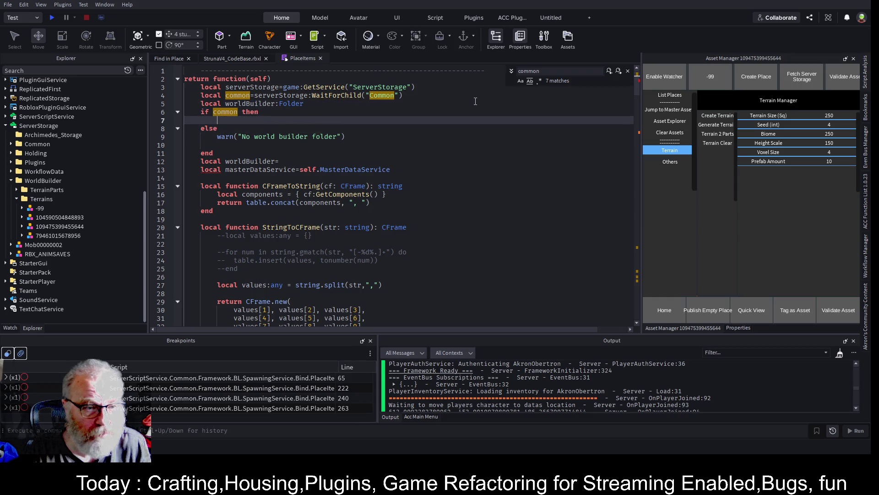
pyautogui.write('w')
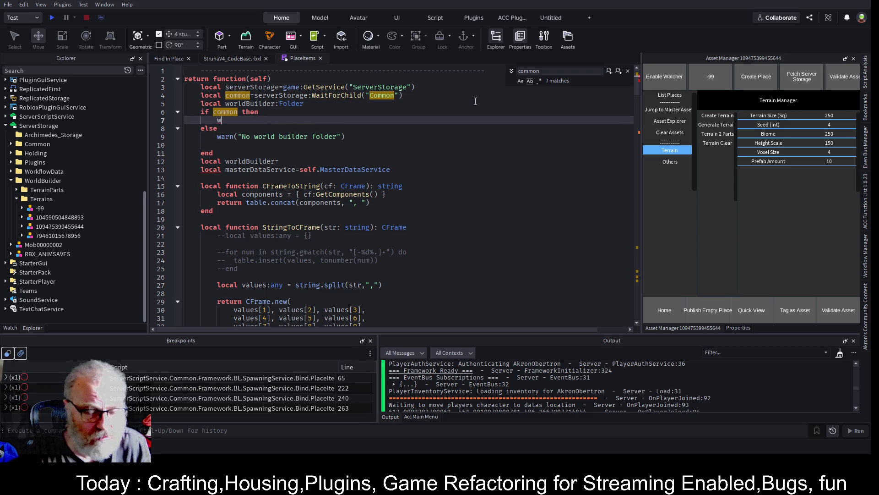
pyautogui.write('orldBuilder=')
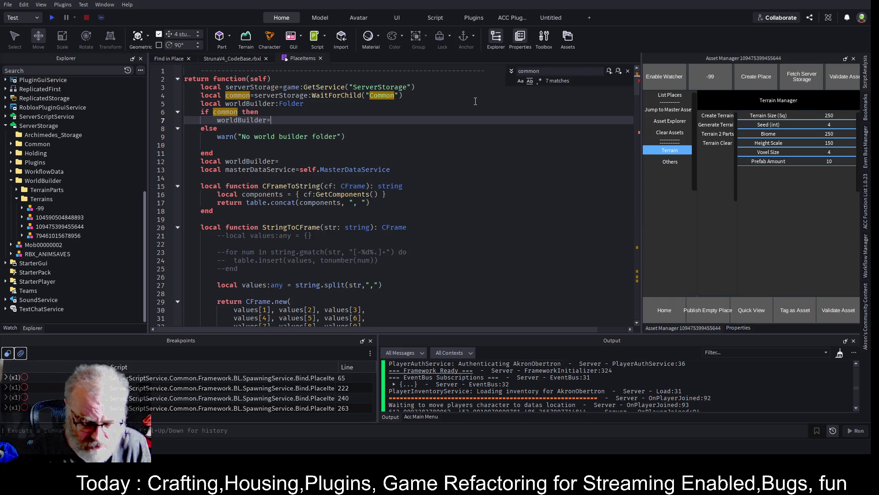
pyautogui.write('comm:on:')
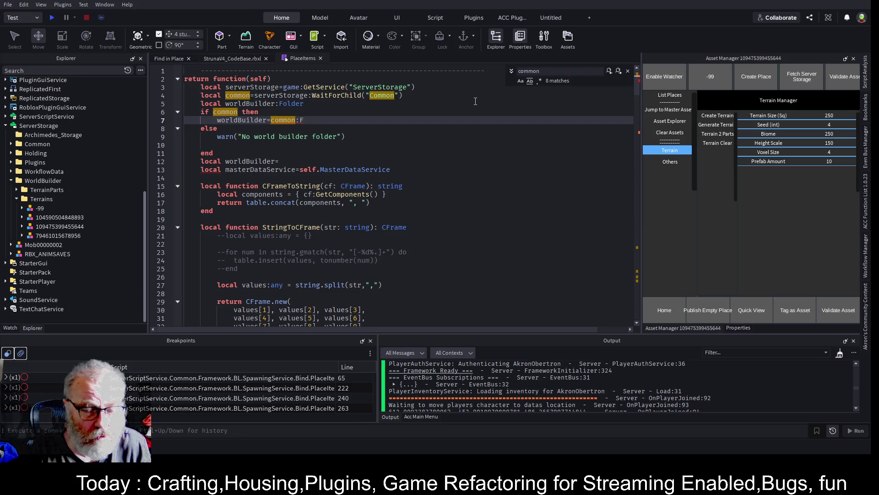
pyautogui.press('BackSpace')
pyautogui.write('WaitForChild("')
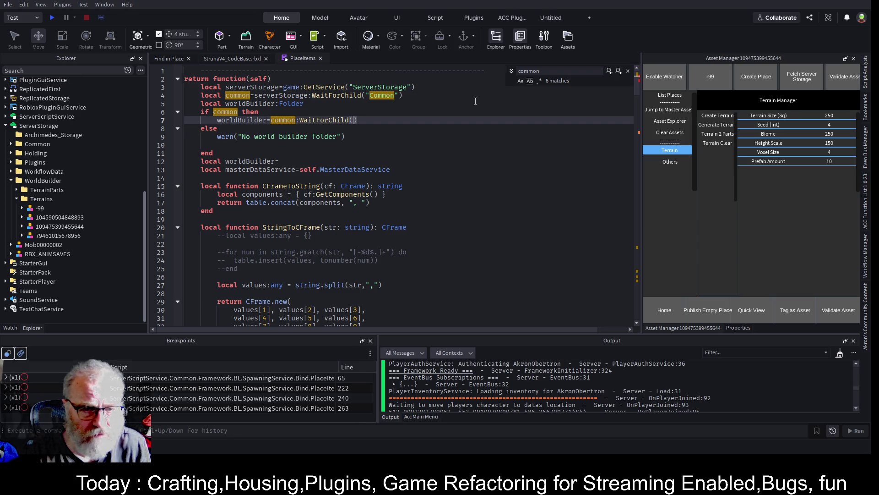
pyautogui.write('World')
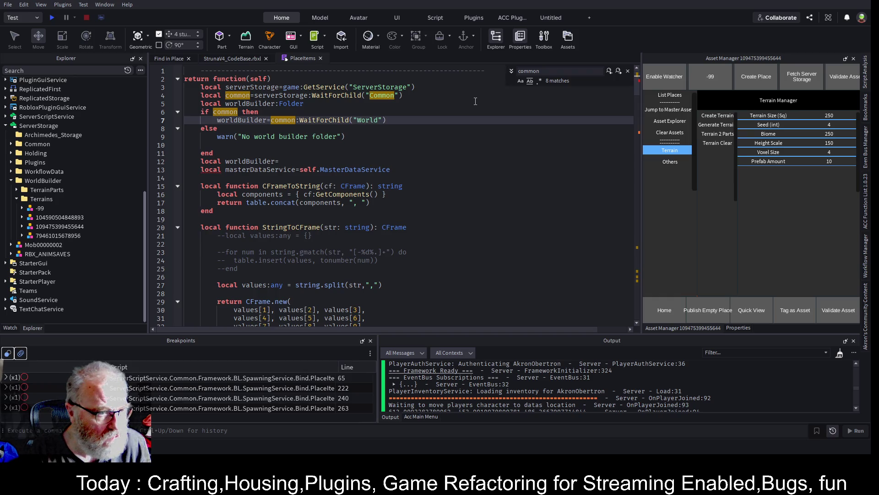
pyautogui.write('Builder')
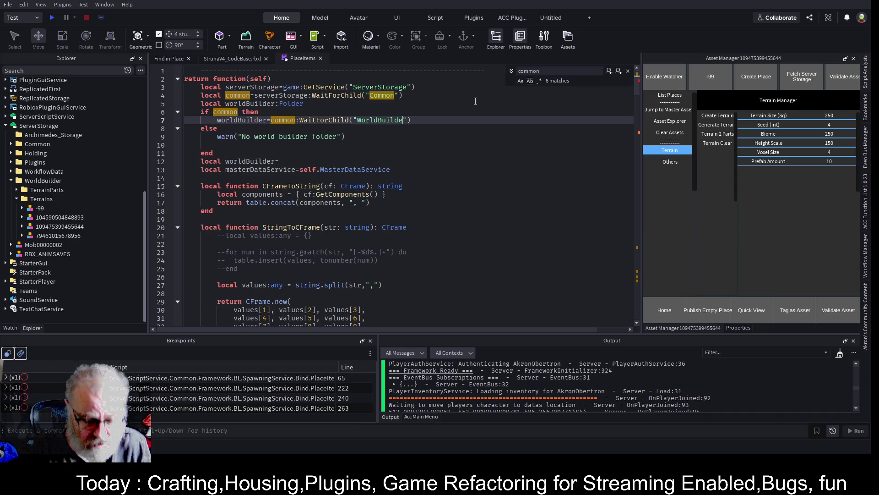
pyautogui.press('Escape')
pyautogui.hotkey('ctrl', 's')
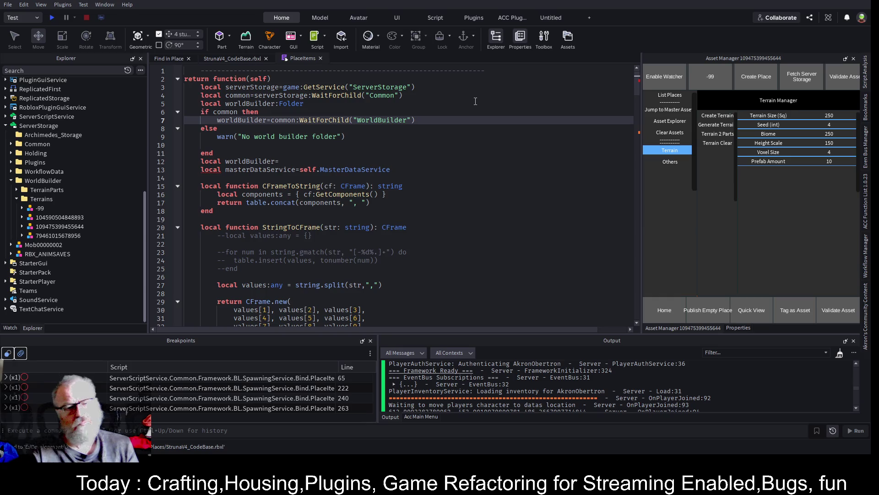
pyautogui.hotkey('ctrl', 'Left')
pyautogui.hotkey('ctrl', 'Left')
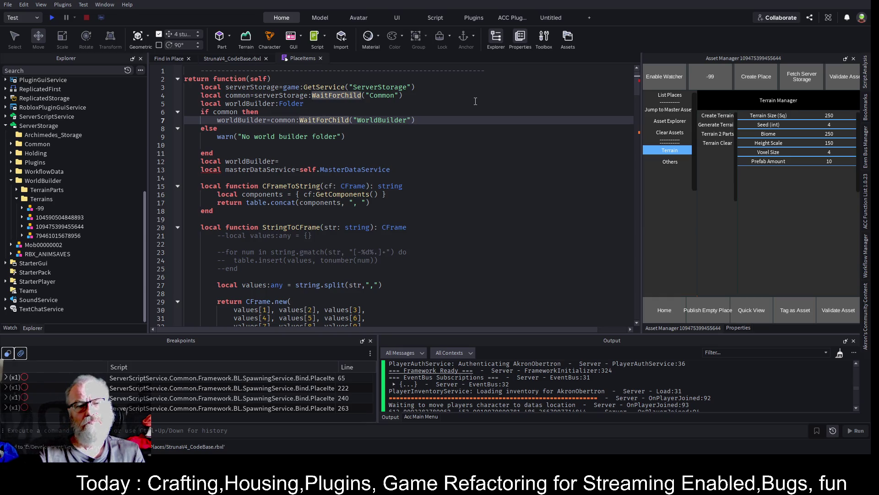
pyautogui.press('Delete')
pyautogui.press('Delete')
pyautogui.press('Delete')
pyautogui.press('Delete')
pyautogui.press('Delete')
pyautogui.write('FindFirst')
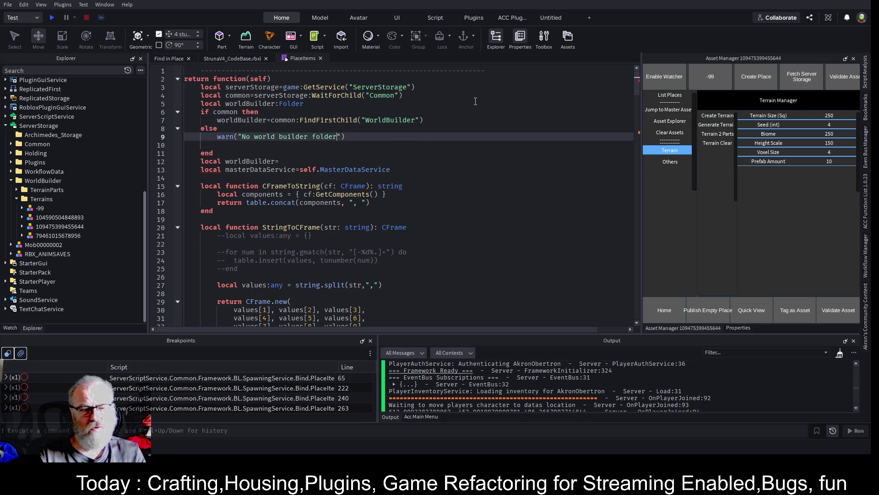
# Add an 'if not worldBuilder then warn("No world builder folder")' check after the lookup
pyautogui.press('End')
pyautogui.press('Return')
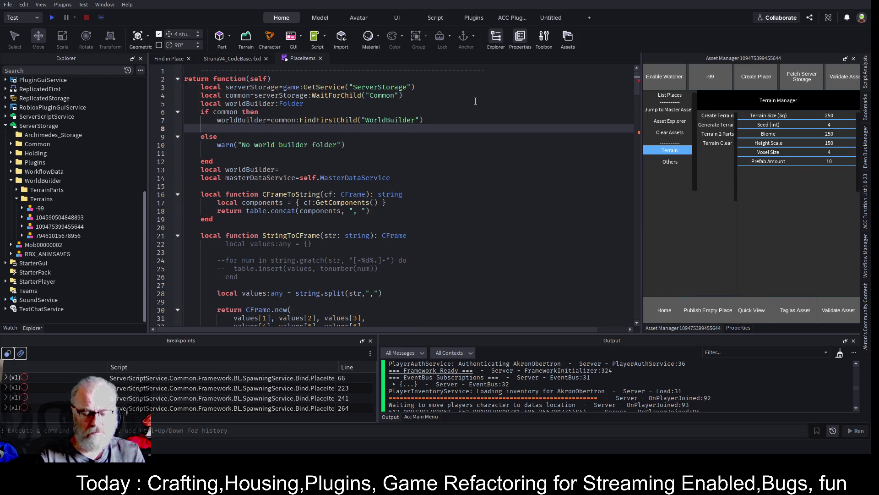
pyautogui.write('not w')
pyautogui.press('Tab')
pyautogui.write('then')
pyautogui.press('Return')
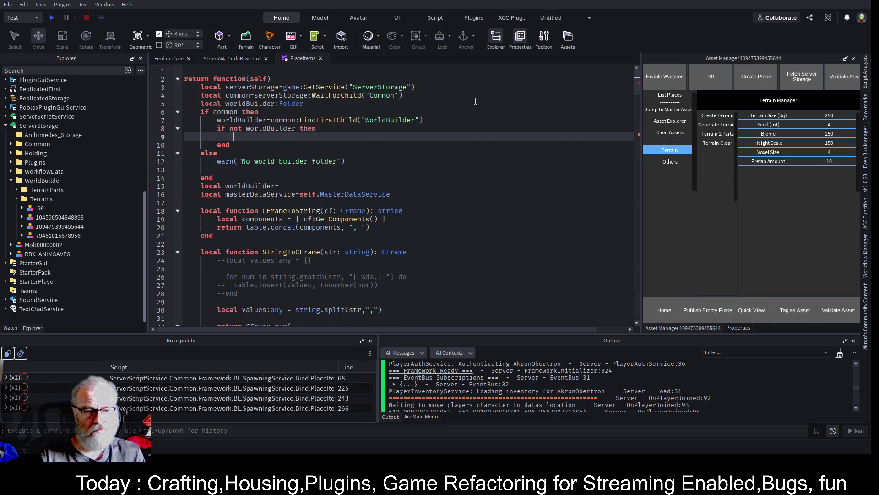
pyautogui.write('warn("")')
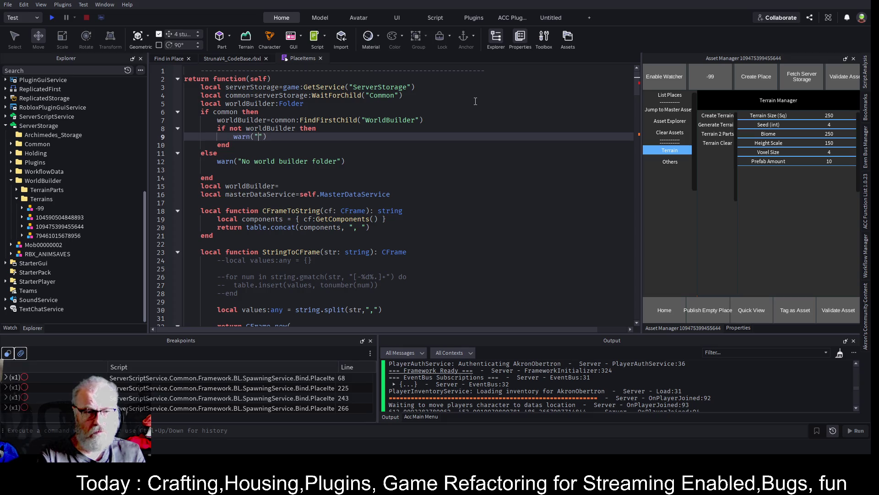
pyautogui.press('Down')
pyautogui.press('Down')
pyautogui.press('Down')
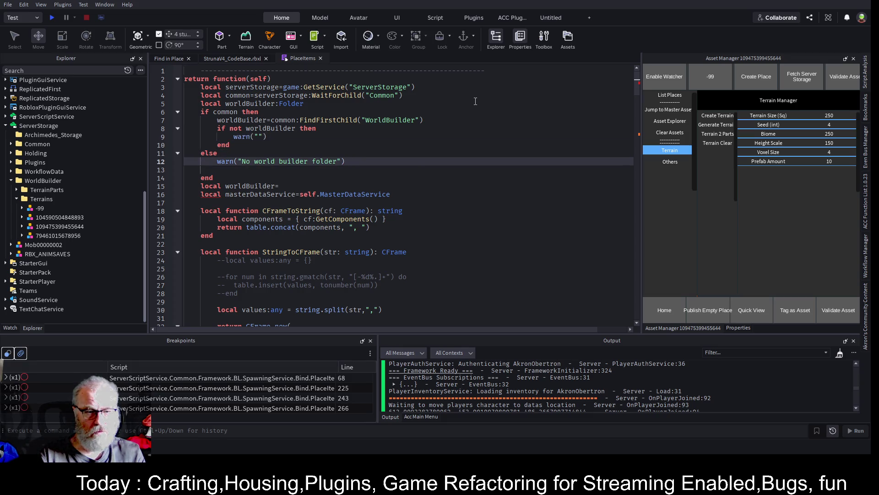
pyautogui.press('Up')
pyautogui.press('Up')
pyautogui.press('Up')
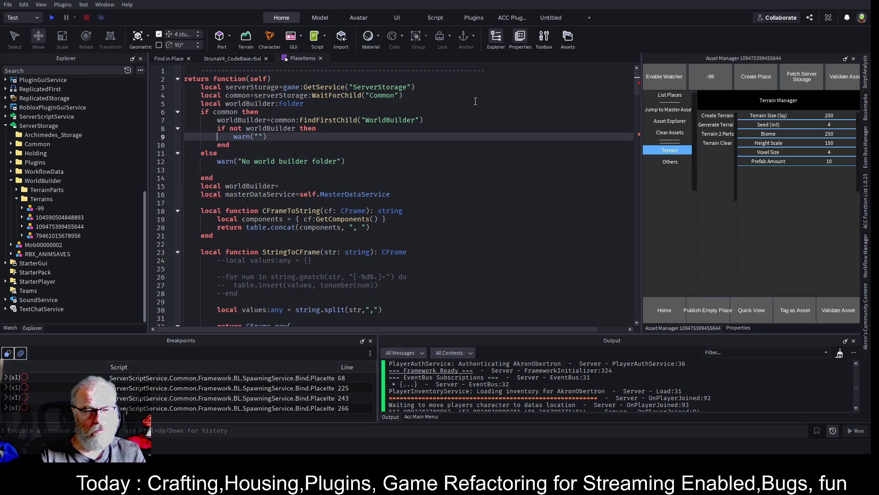
pyautogui.write('No world builder folder')
# Reword the else warning to 'No Common Folder in Server Storage'
pyautogui.press('Down')
pyautogui.press('Down')
pyautogui.press('Down')
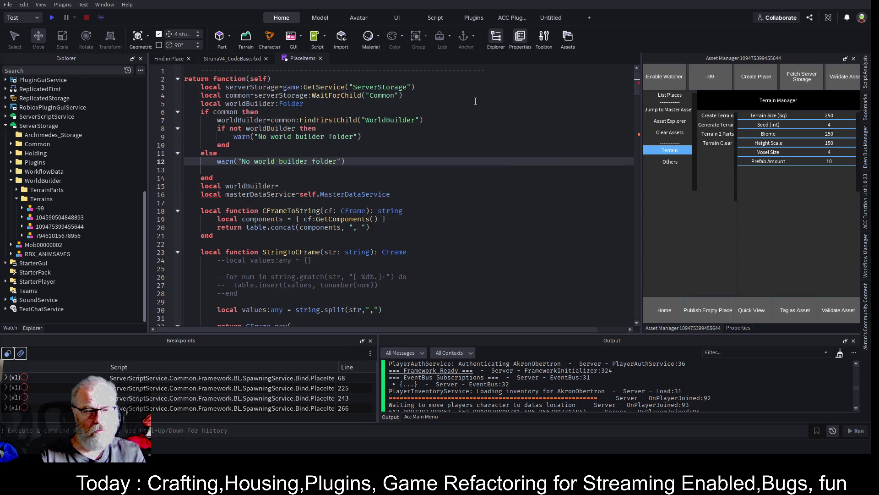
pyautogui.press('Left')
pyautogui.press('Left')
pyautogui.hotkey('ctrl', 'shift', 'Left')
pyautogui.hotkey('ctrl', 'shift', 'Left')
pyautogui.hotkey('ctrl', 'shift', 'Left')
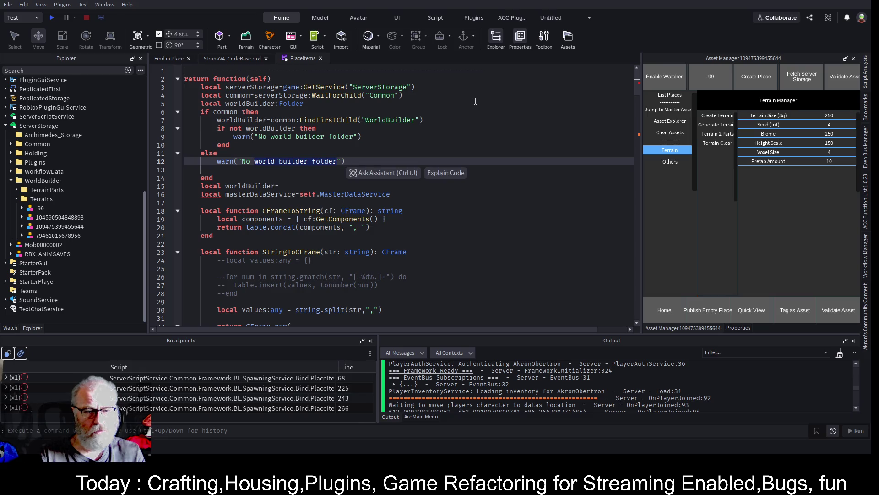
pyautogui.write('Common Fold')
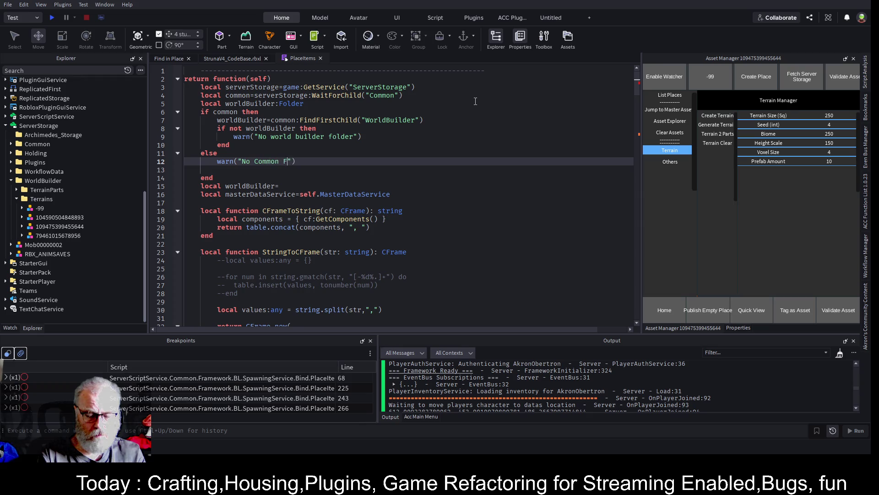
pyautogui.write('er ')
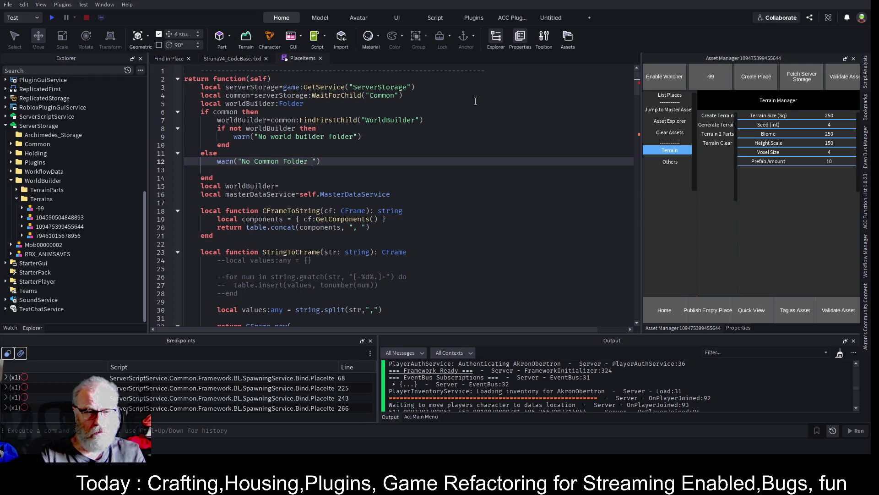
pyautogui.write('in')
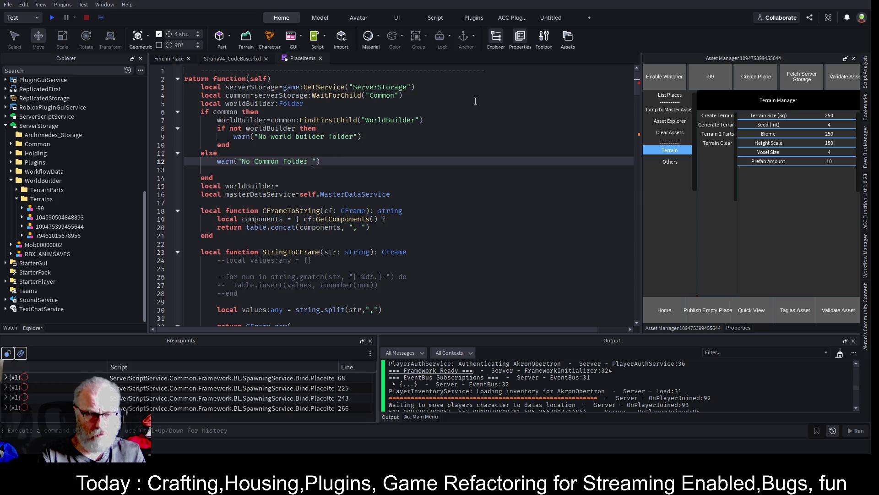
pyautogui.write(' Server Sto')
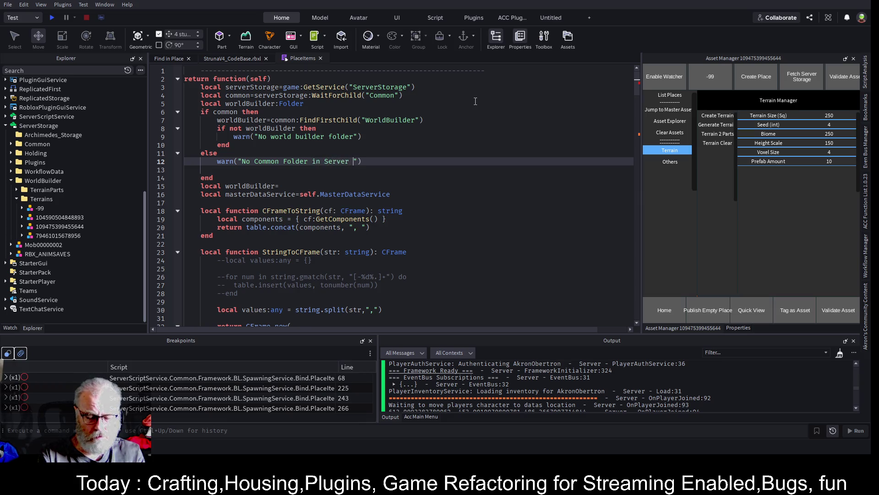
pyautogui.write('rage')
pyautogui.press('Up')
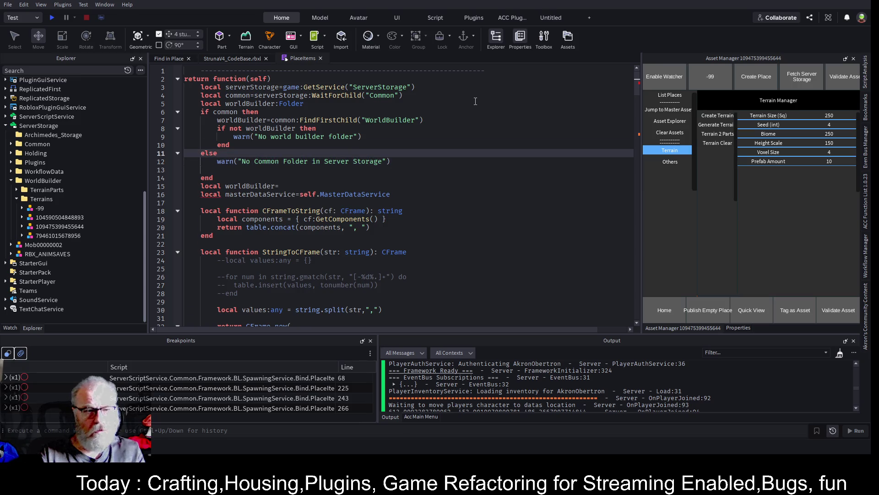
# Delete the leftover worldBuilder declaration, review the folder checks, and save
pyautogui.press('Down')
pyautogui.press('Down')
pyautogui.press('Down')
pyautogui.press('Return')
pyautogui.press('Down')
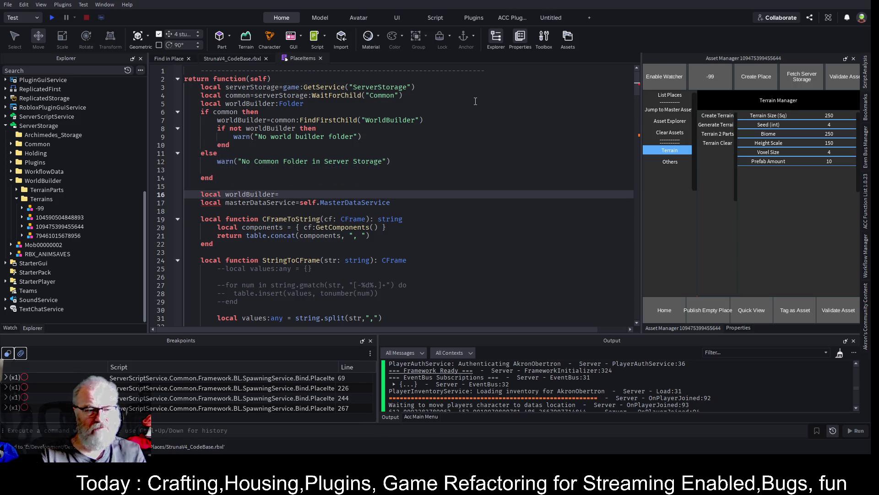
pyautogui.hotkey('shift', 'End')
pyautogui.press('Delete')
pyautogui.press('Up')
pyautogui.press('Up')
pyautogui.press('Up')
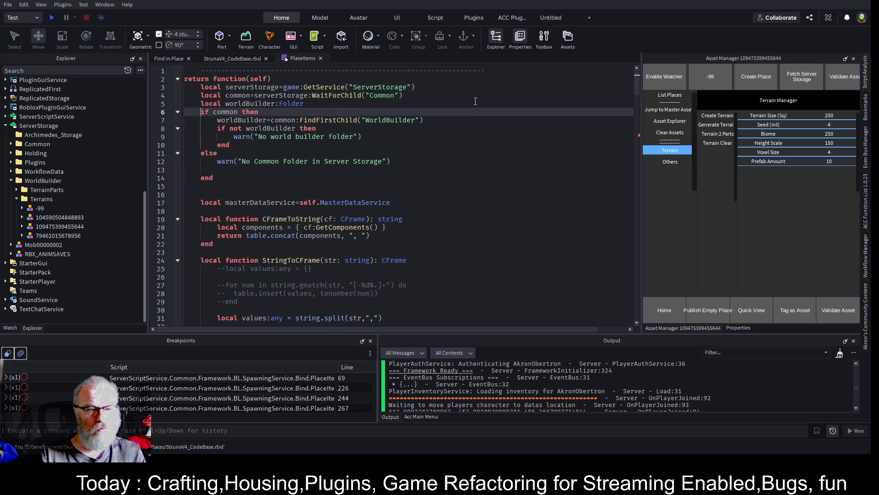
pyautogui.press('Down')
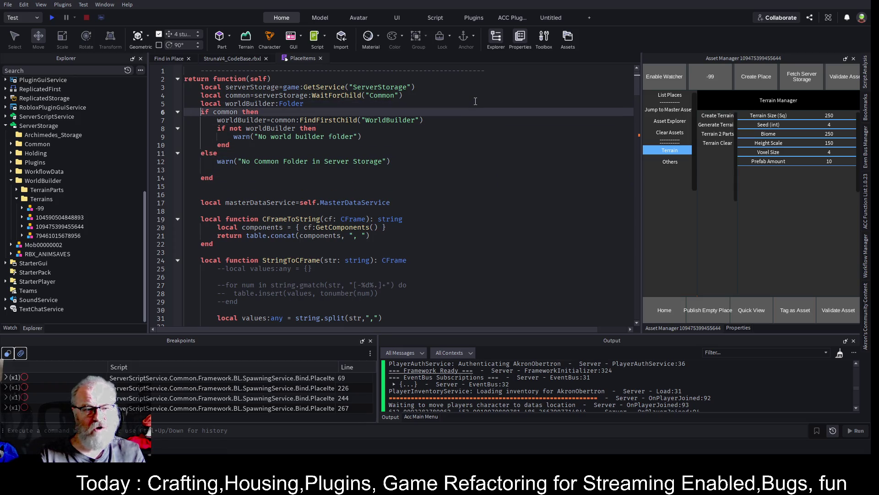
pyautogui.press('Down')
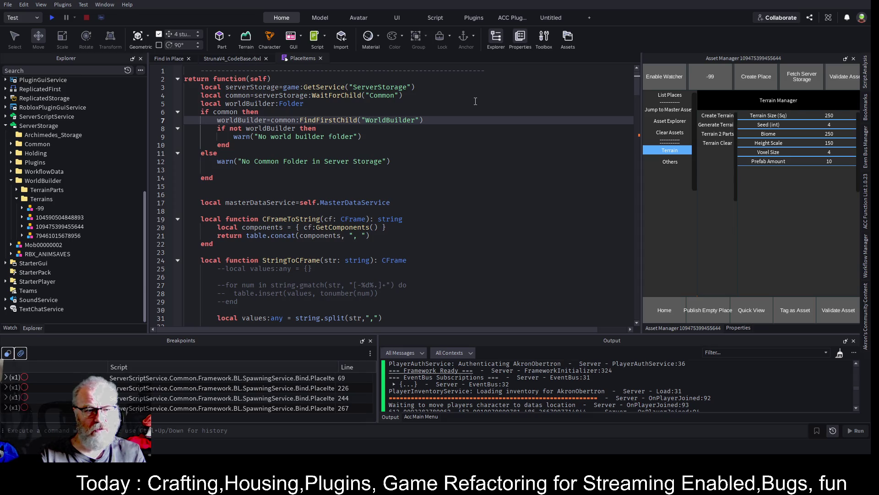
pyautogui.press('Down')
pyautogui.press('Down')
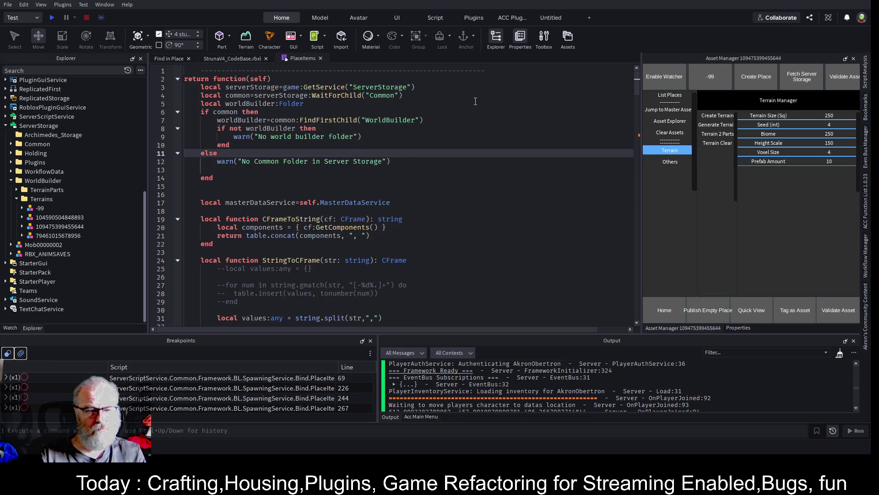
pyautogui.press('Down')
pyautogui.press('Down')
pyautogui.press('Down')
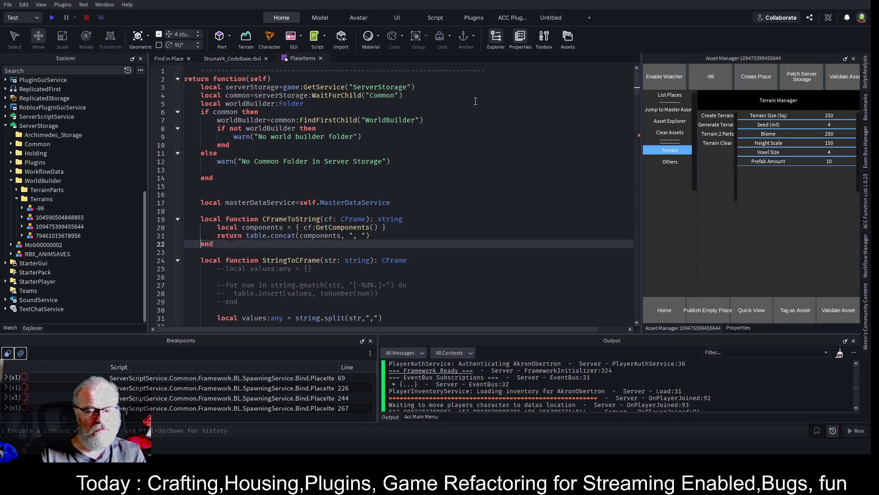
pyautogui.hotkey('ctrl', 's')
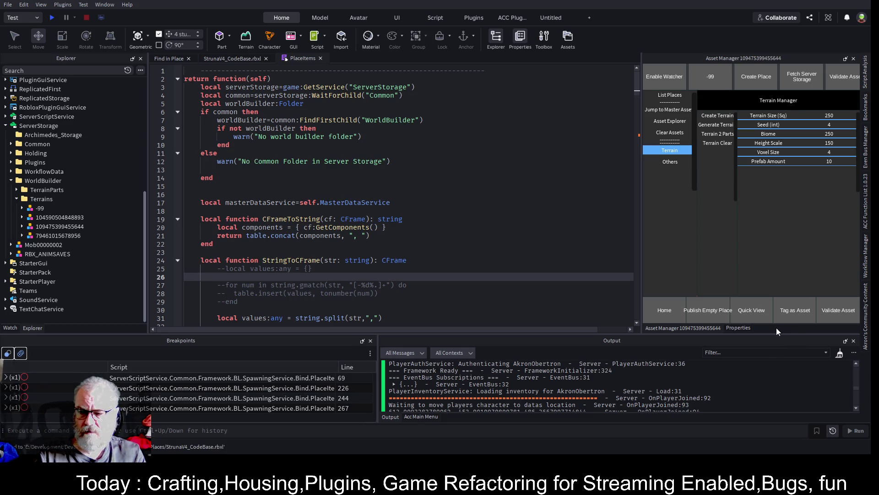
pyautogui.click(421, 417)
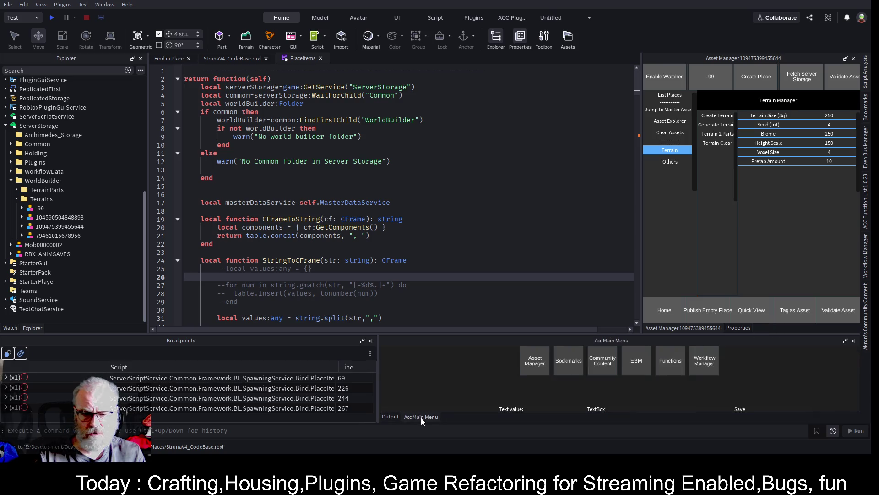
# Open the Bookmarks list and clear the three stale [Missing] bookmarks
pyautogui.click(572, 362)
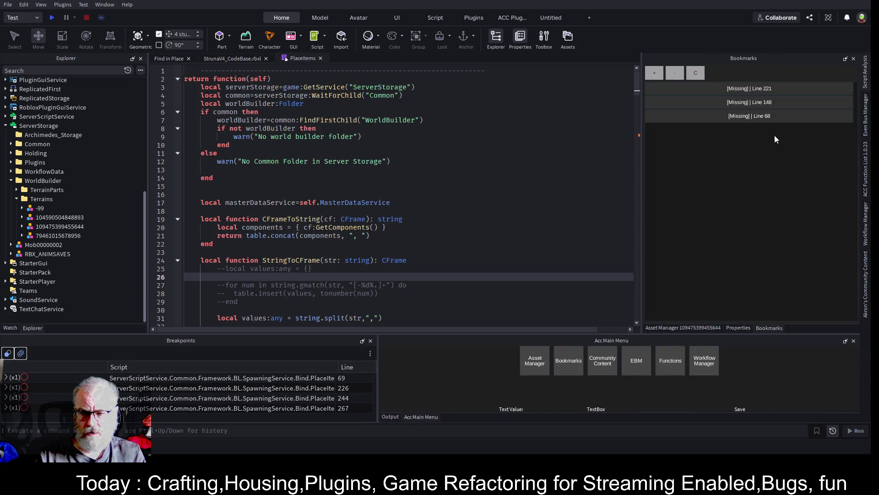
pyautogui.click(696, 73)
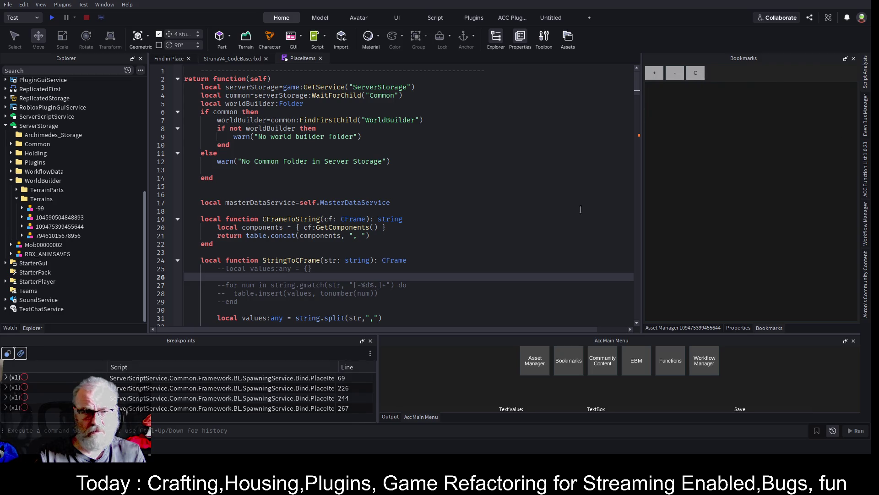
pyautogui.scroll(-18, 448, 196)
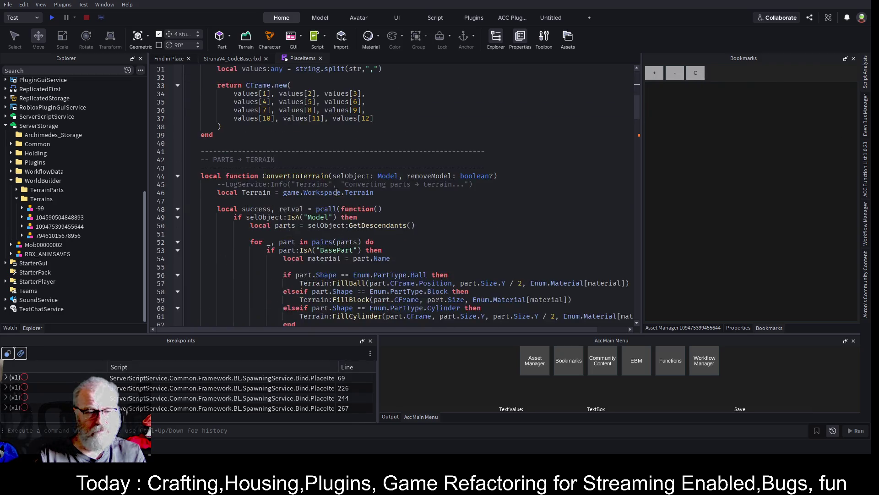
pyautogui.scroll(-20, 285, 210)
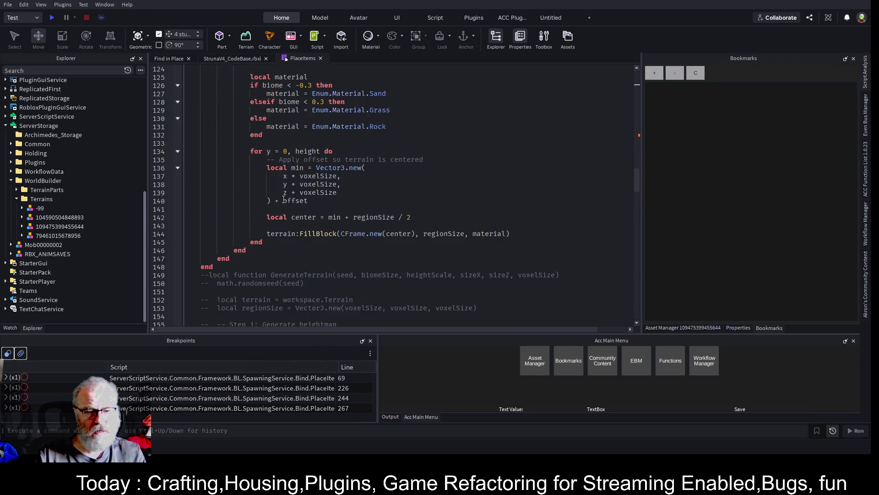
pyautogui.scroll(-18, 284, 205)
# Bookmark line 218, replace common:WaitForChild("Assets") with worldBuilder on line 226, and save
pyautogui.click(356, 126)
pyautogui.click(654, 73)
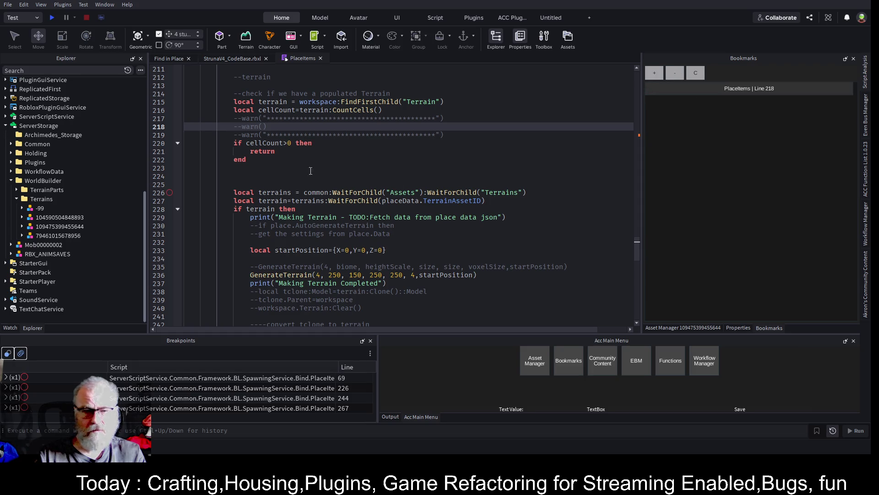
pyautogui.click(334, 176)
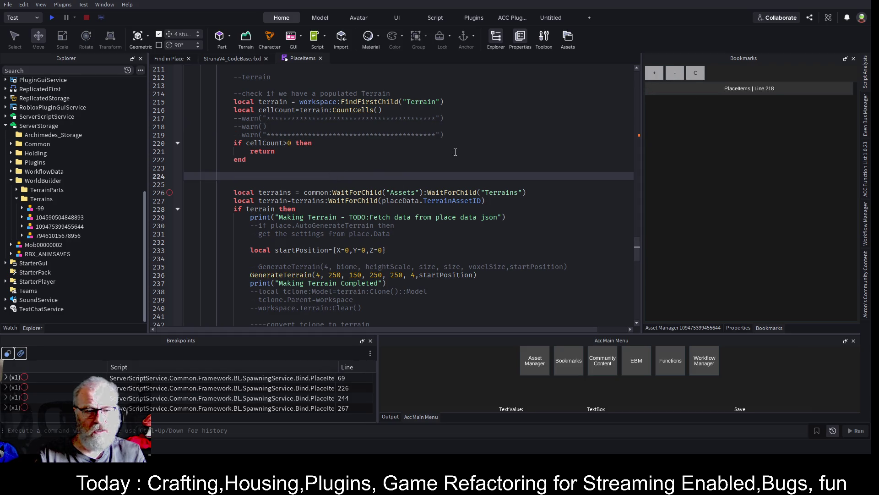
pyautogui.click(291, 170)
pyautogui.press('Down')
pyautogui.press('Down')
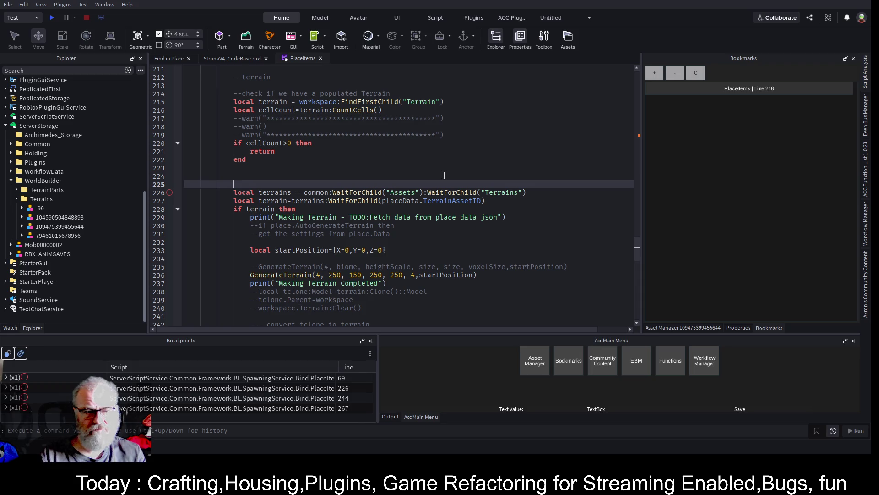
pyautogui.press('Down')
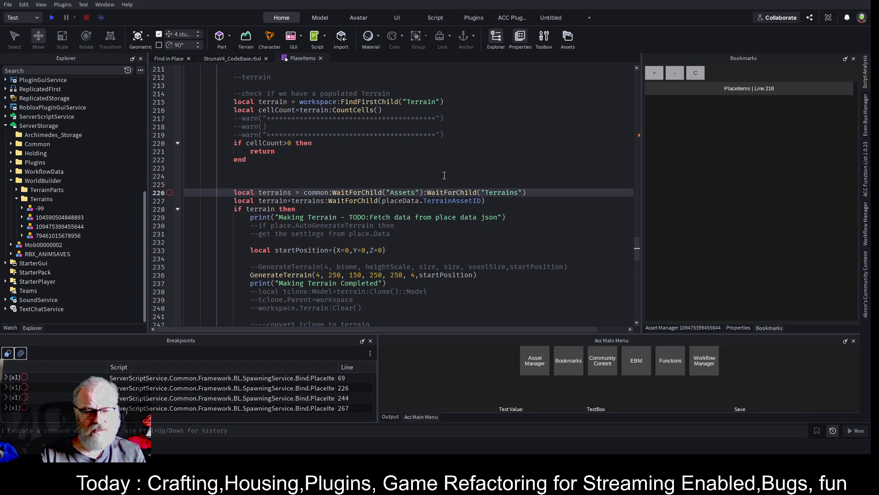
pyautogui.press('End')
pyautogui.press('Left')
pyautogui.press('Left')
pyautogui.press('Left')
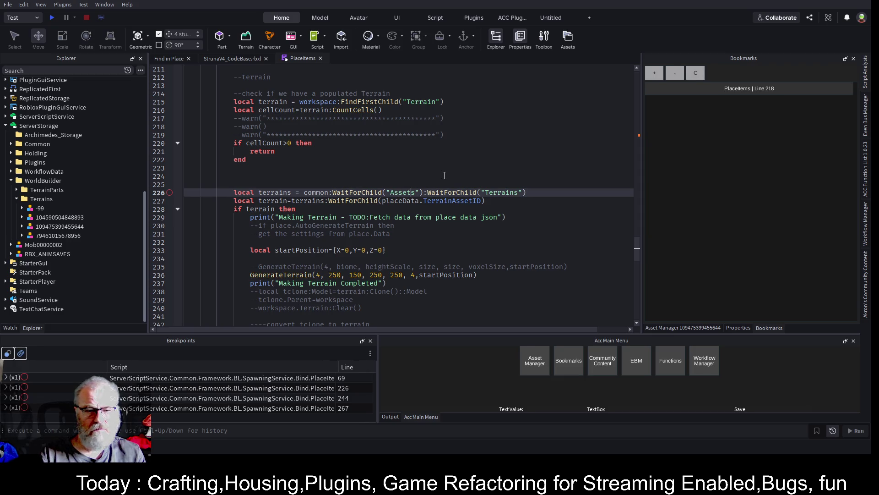
pyautogui.press('Left')
pyautogui.press('Left')
pyautogui.press('Left')
pyautogui.hotkey('shift', 'Left')
pyautogui.hotkey('shift', 'Left')
pyautogui.hotkey('shift', 'Left')
pyautogui.write('worldBuilder')
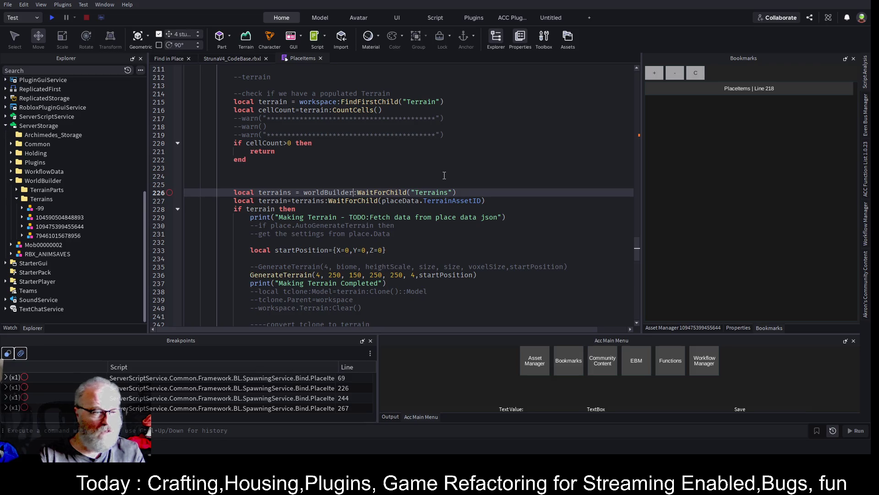
pyautogui.hotkey('ctrl', 's')
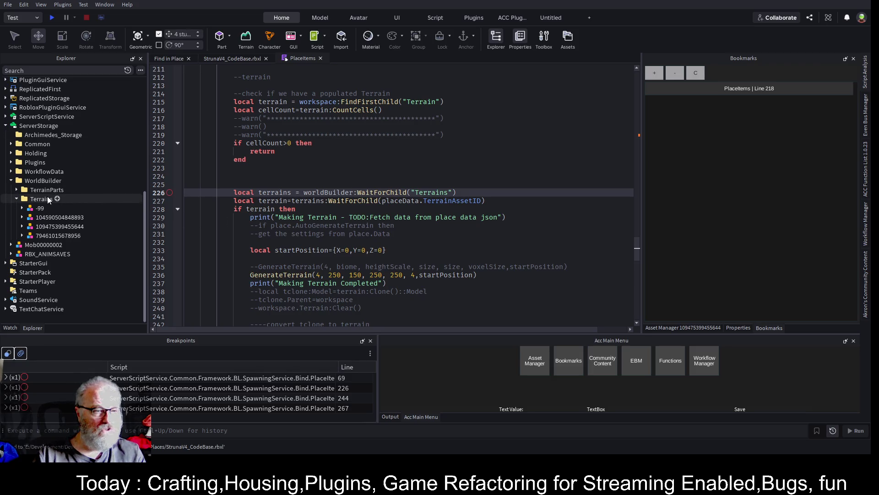
# Change the terrain check on line 228 to 'if not terrain then'
pyautogui.doubleClick(451, 200)
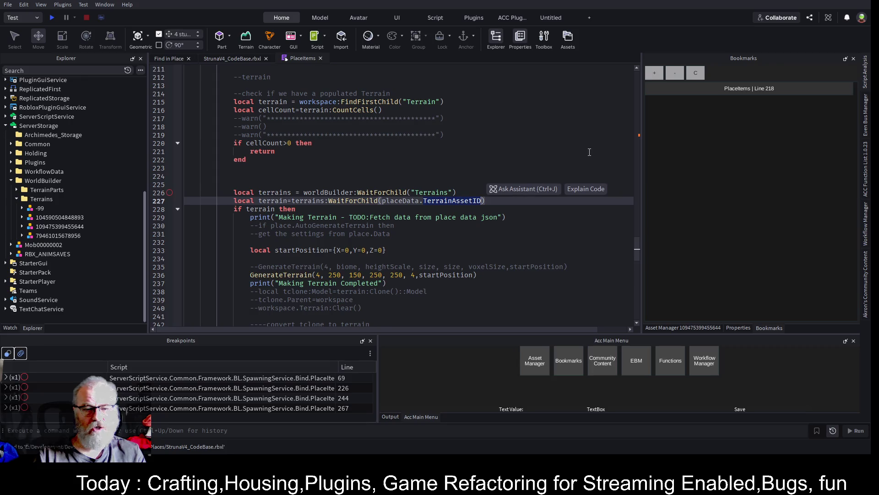
pyautogui.press('Up')
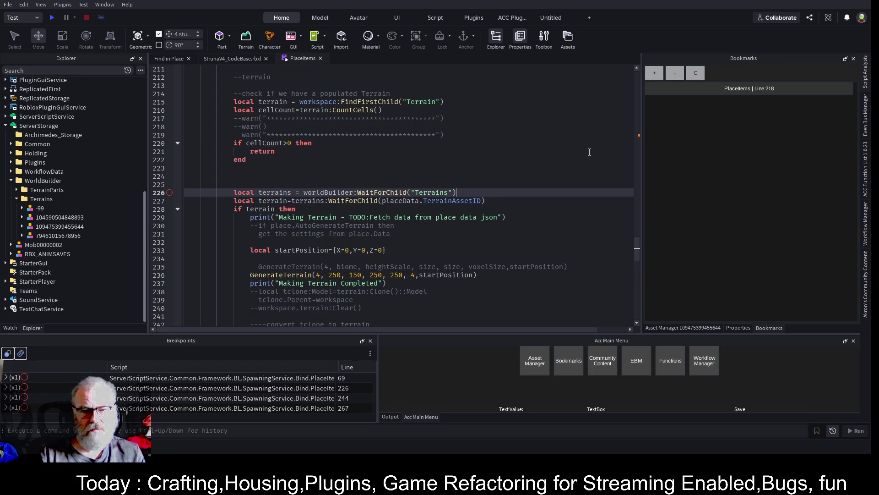
pyautogui.press('Down')
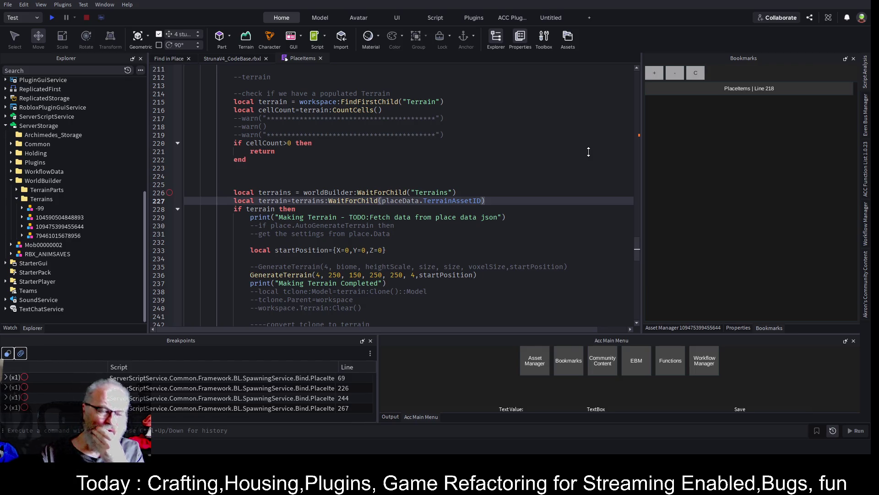
pyautogui.press('Down')
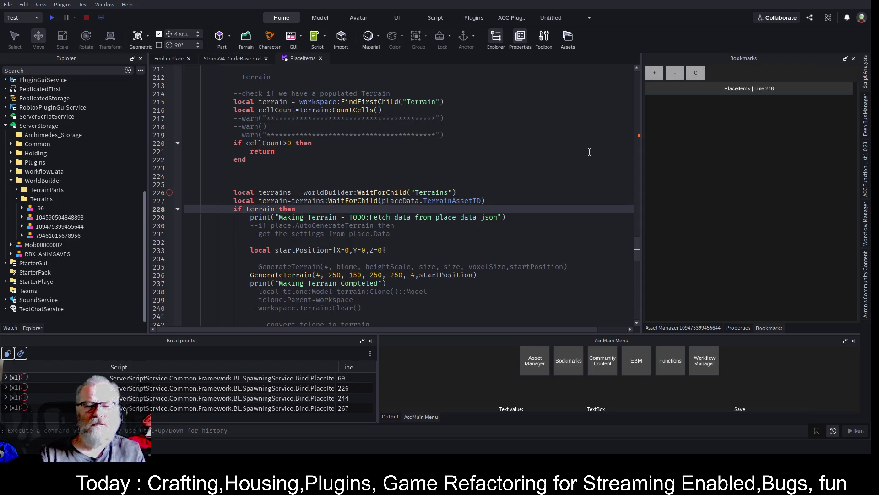
pyautogui.write('not')
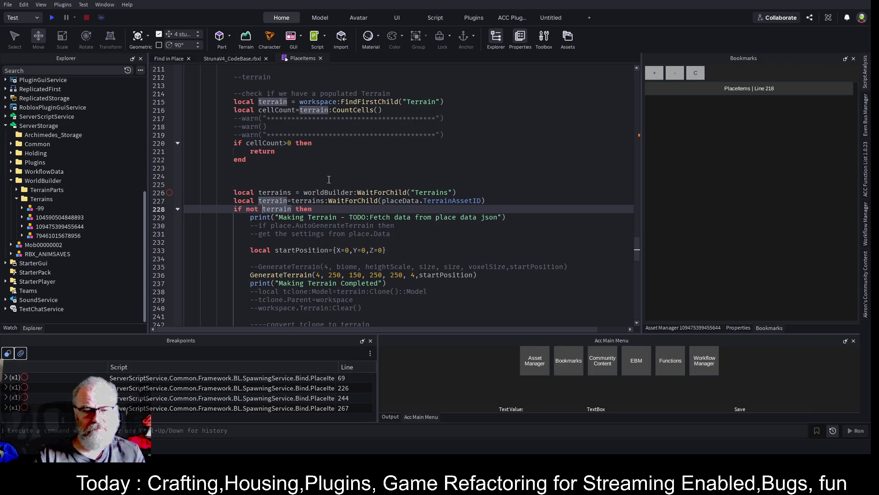
# Add an 'else' line after line 244 of the terrain check
pyautogui.scroll(-3, 329, 179)
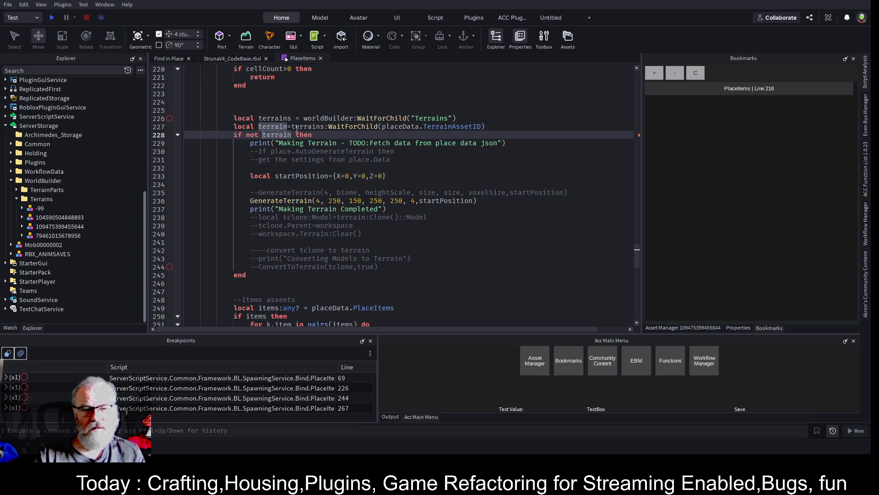
pyautogui.click(305, 201)
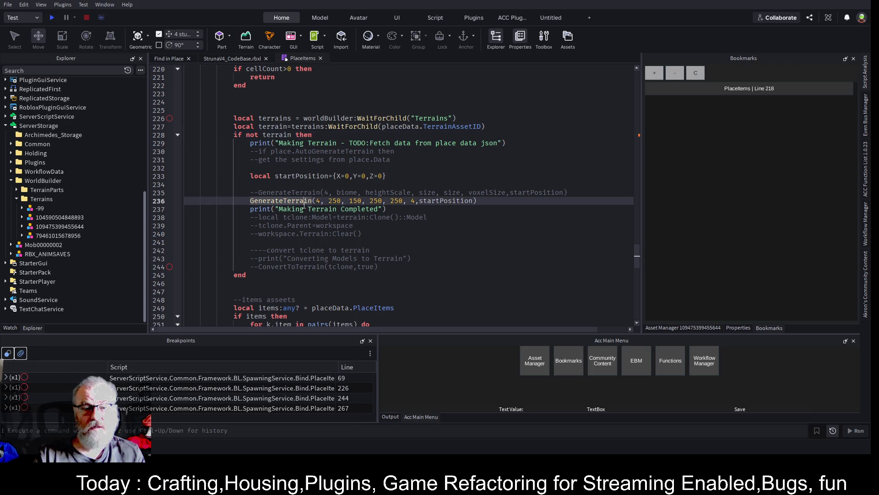
pyautogui.click(397, 265)
pyautogui.press('Return')
pyautogui.write('lse')
pyautogui.press('Return')
# Move the commented tclone and ConvertToTerrain lines into the new else branch
pyautogui.press('Up')
pyautogui.press('Up')
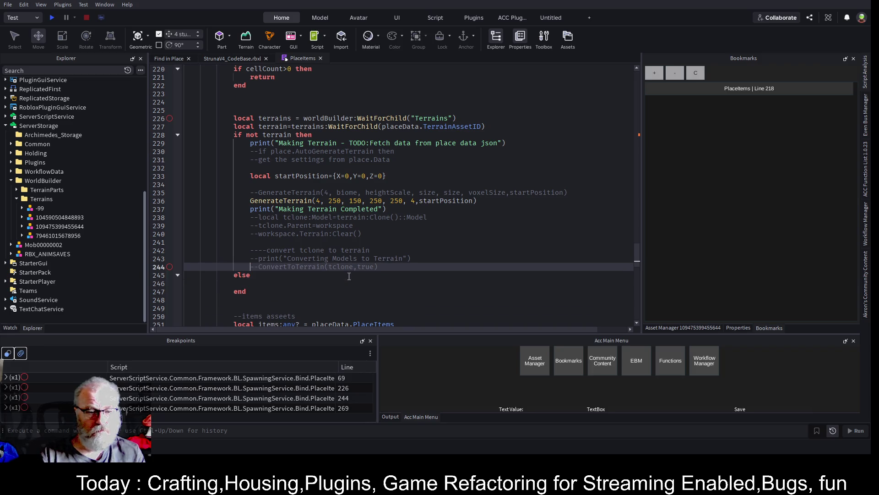
pyautogui.hotkey('shift', 'End')
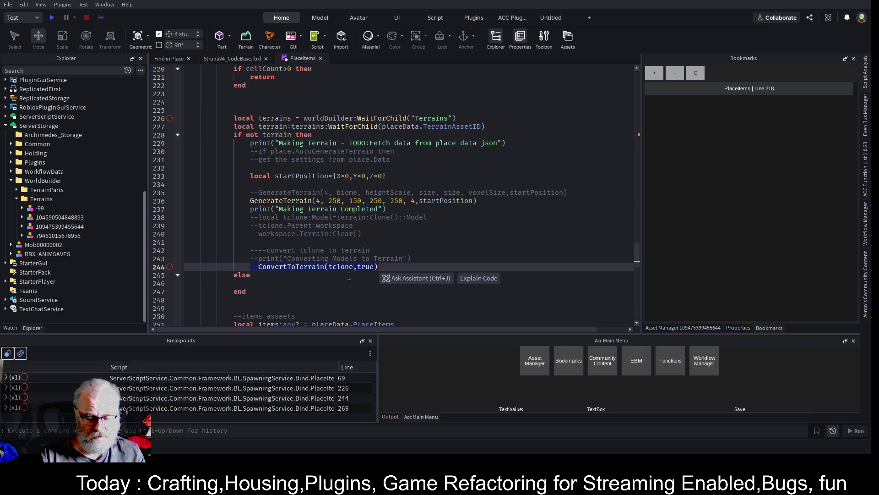
pyautogui.hotkey('ctrl', 'c')
pyautogui.press('Down')
pyautogui.press('Down')
pyautogui.hotkey('ctrl', 'v')
pyautogui.press('Up')
pyautogui.press('Up')
pyautogui.press('Up')
pyautogui.press('Up')
pyautogui.press('Up')
pyautogui.press('Up')
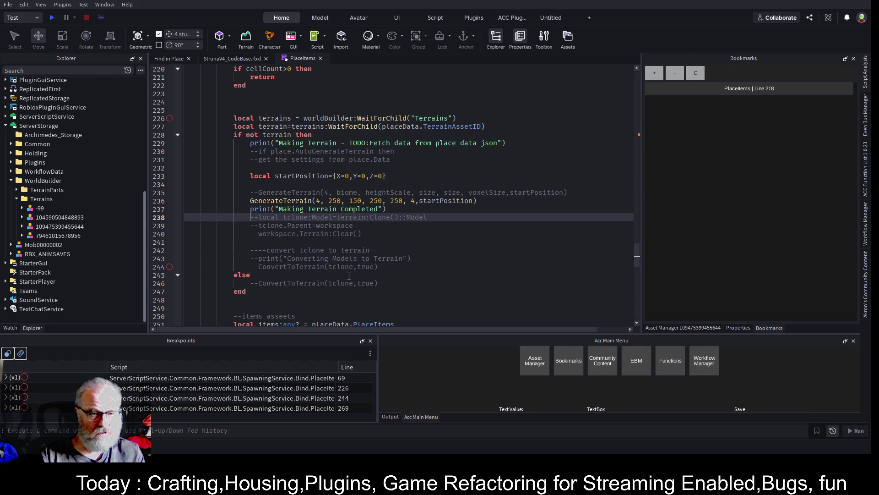
pyautogui.hotkey('shift', 'Down')
pyautogui.hotkey('shift', 'Down')
pyautogui.hotkey('shift', 'Down')
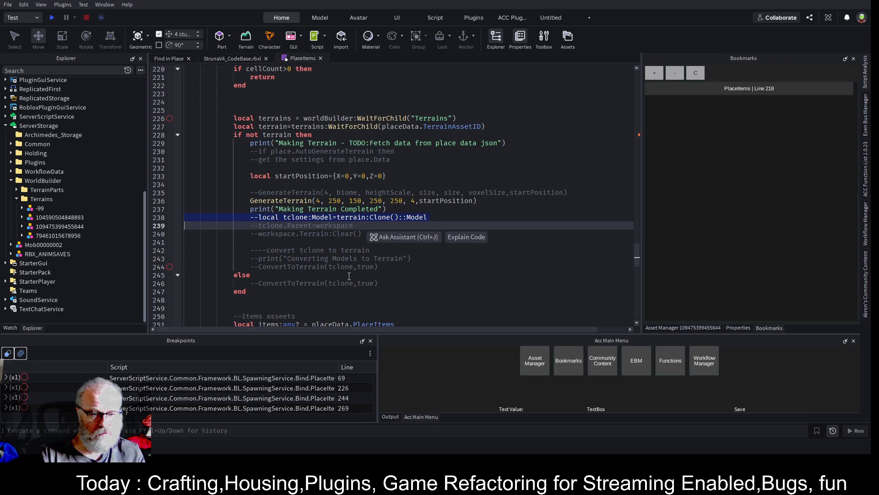
pyautogui.hotkey('shift', 'Down')
pyautogui.hotkey('shift', 'Down')
pyautogui.hotkey('shift', 'Down')
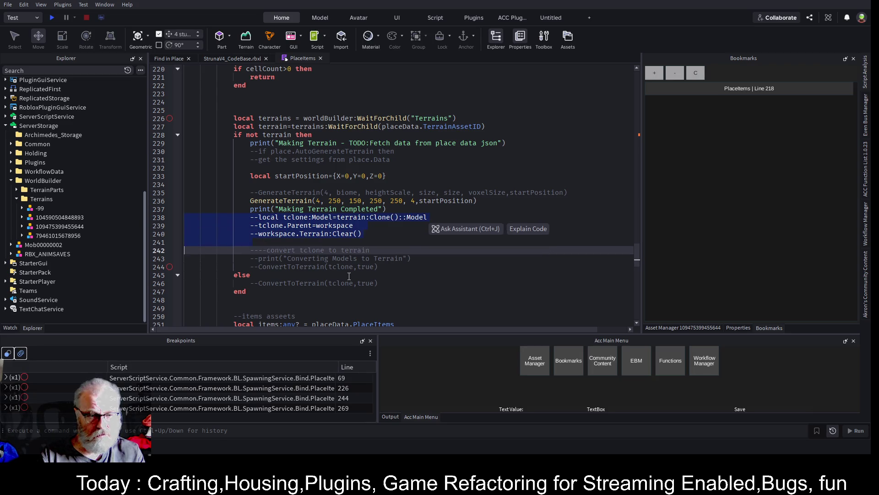
pyautogui.hotkey('shift', 'End')
pyautogui.press('Delete')
pyautogui.press('Up')
pyautogui.press('Down')
pyautogui.press('Down')
pyautogui.press('Down')
pyautogui.hotkey('shift', 'End')
pyautogui.hotkey('ctrl', 'v')
# Move the caret past the GenerateTerrain call back to the terrain check line
pyautogui.press('Up')
pyautogui.press('Up')
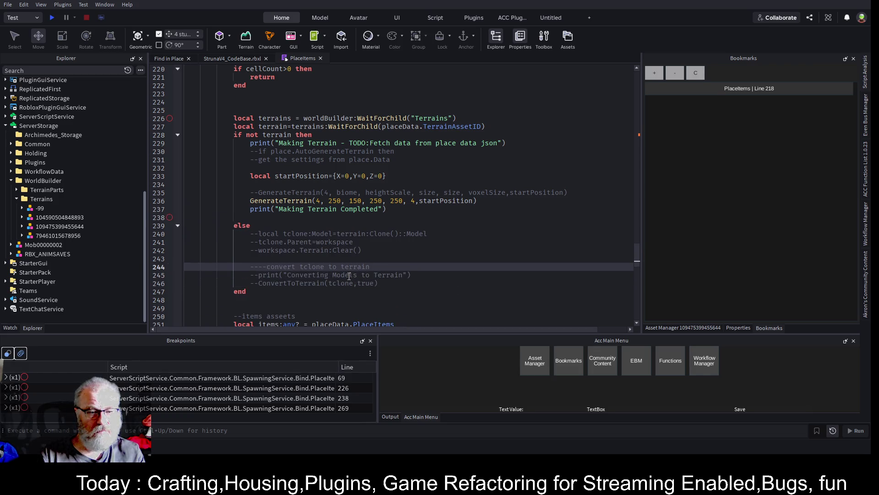
pyautogui.press('Up')
pyautogui.press('Up')
pyautogui.press('Up')
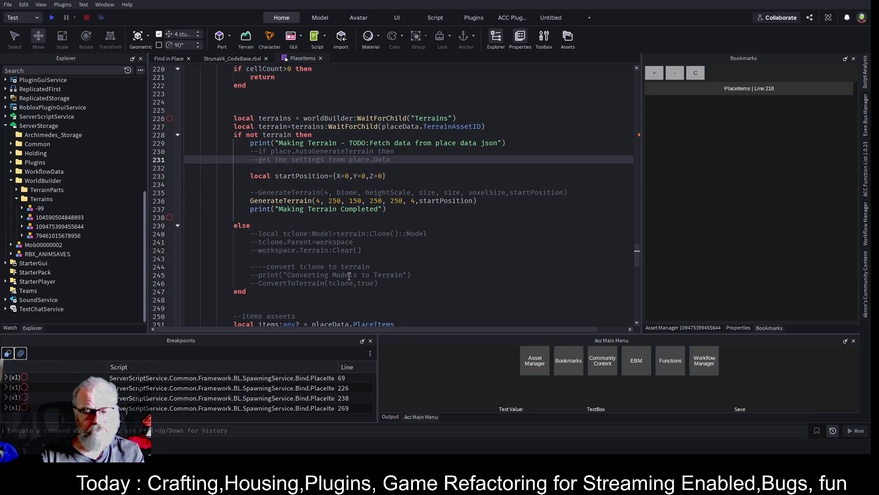
pyautogui.press('Up')
pyautogui.press('Up')
pyautogui.press('Down')
pyautogui.press('Down')
pyautogui.press('Down')
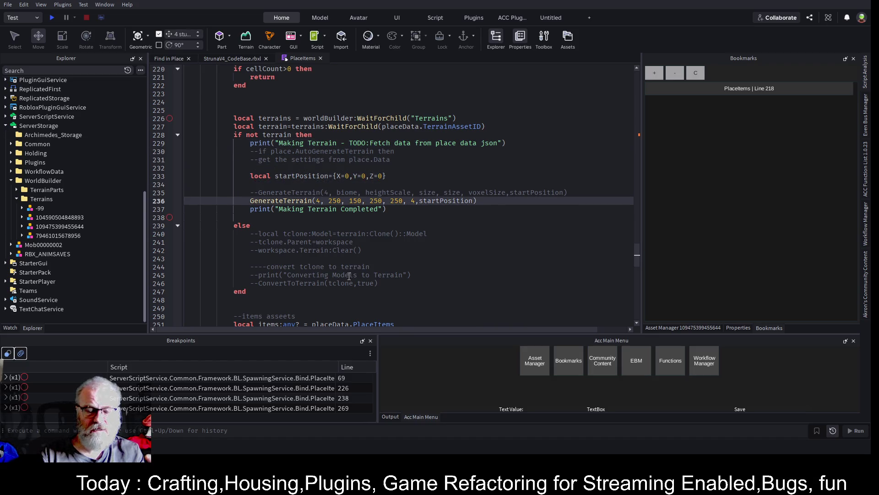
pyautogui.hotkey('ctrl', 'Right')
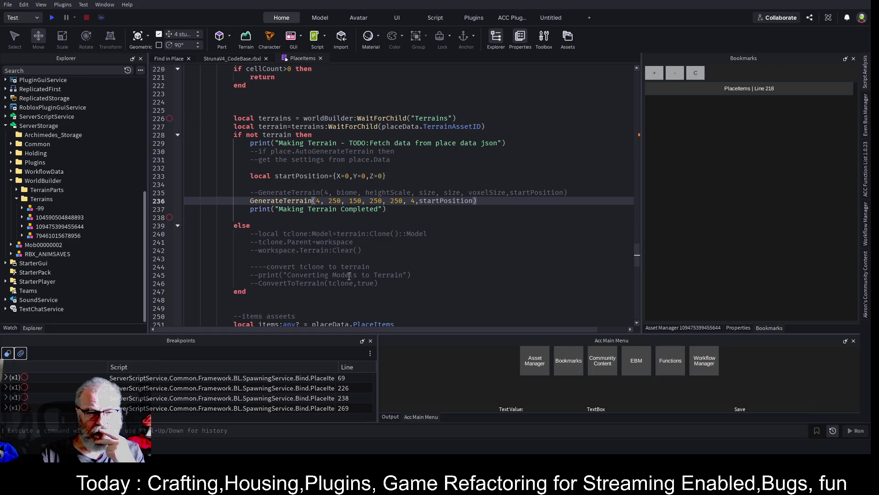
pyautogui.press('Down')
pyautogui.press('Down')
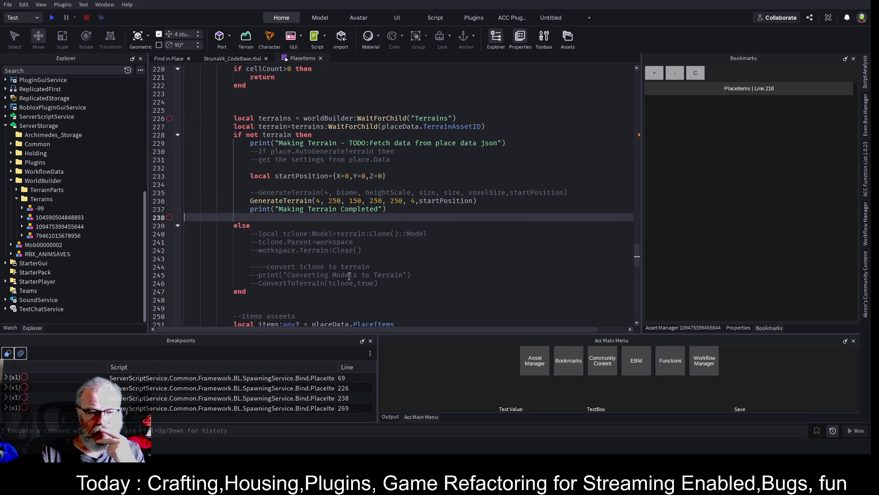
pyautogui.press('Down')
# Delete 'not' from the terrain check on line 228
pyautogui.press('Up')
pyautogui.press('Up')
pyautogui.press('Up')
pyautogui.press('End')
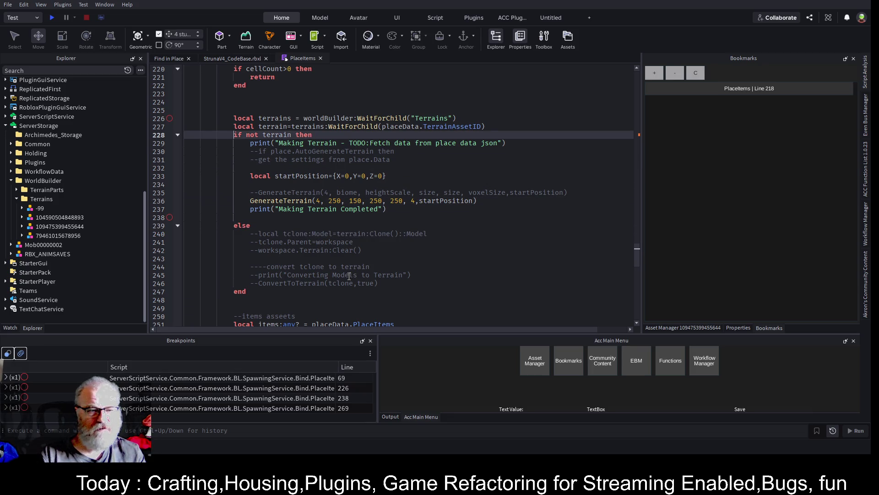
pyautogui.press('Delete')
pyautogui.press('Delete')
pyautogui.press('Delete')
pyautogui.press('Down')
# Cut the GenerateTerrain block out of the if and paste it under else
pyautogui.press('Home')
pyautogui.hotkey('shift', 'Down')
pyautogui.hotkey('shift', 'Down')
pyautogui.hotkey('shift', 'Down')
pyautogui.hotkey('shift', 'Down')
pyautogui.hotkey('shift', 'End')
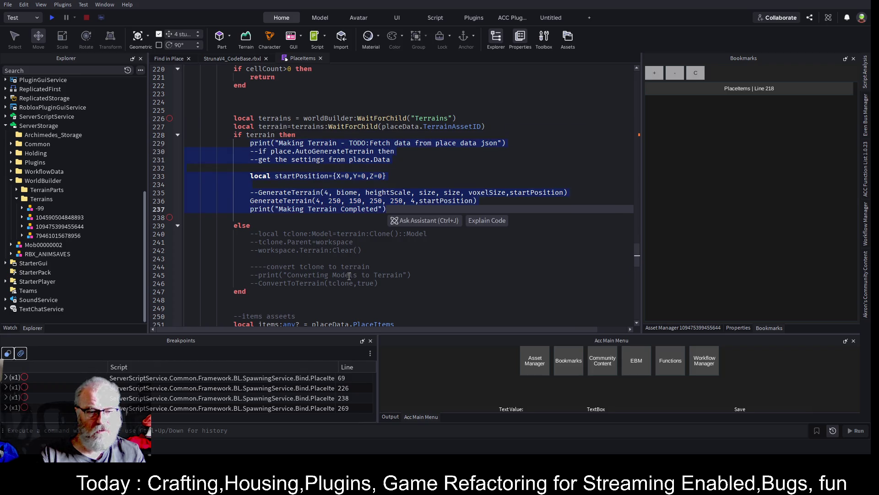
pyautogui.press('Delete')
pyautogui.press('Down')
pyautogui.press('Down')
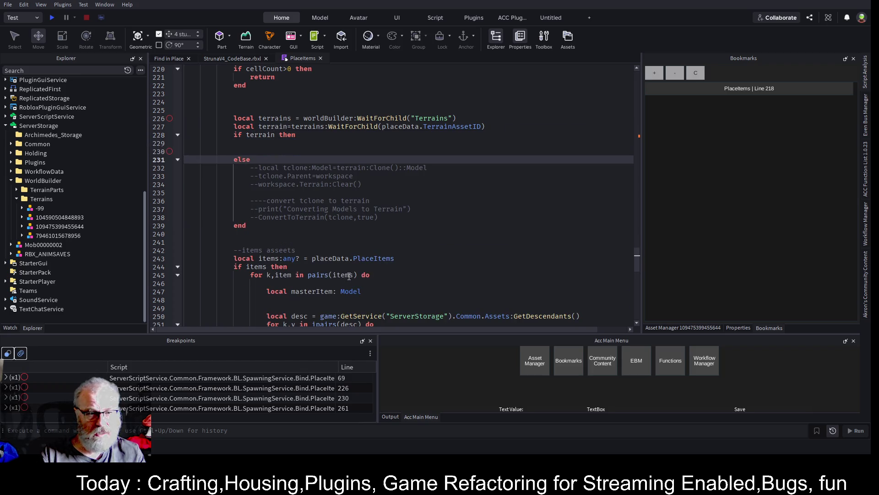
pyautogui.press('Return')
pyautogui.press('Return')
pyautogui.press('Return')
pyautogui.press('Up')
pyautogui.press('Up')
pyautogui.press('Up')
pyautogui.hotkey('ctrl', 'v')
# Cut the old commented clone lines from the else branch
pyautogui.press('Down')
pyautogui.press('Down')
pyautogui.hotkey('shift', 'Down')
pyautogui.hotkey('shift', 'Down')
pyautogui.hotkey('shift', 'Down')
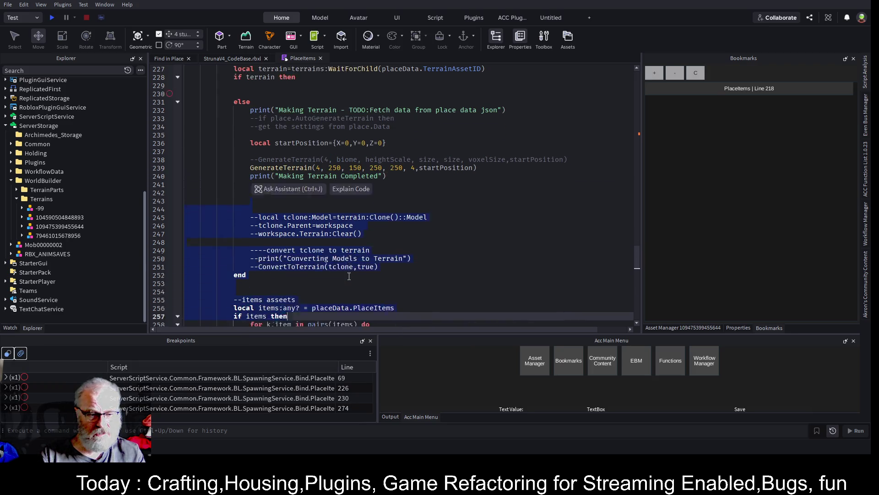
pyautogui.hotkey('shift', 'Down')
pyautogui.hotkey('shift', 'Up')
pyautogui.hotkey('shift', 'Up')
pyautogui.hotkey('shift', 'Up')
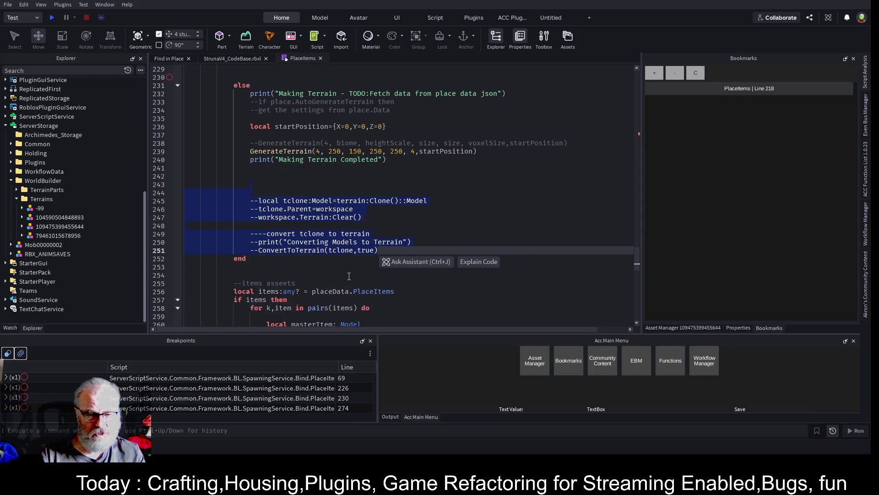
pyautogui.press('Delete')
pyautogui.press('Up')
pyautogui.press('Up')
pyautogui.press('Up')
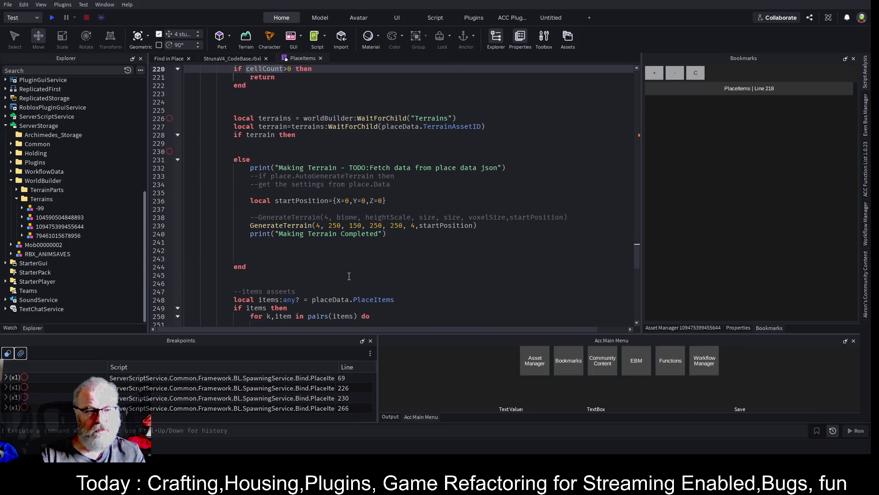
pyautogui.press('Down')
pyautogui.press('Down')
pyautogui.press('Down')
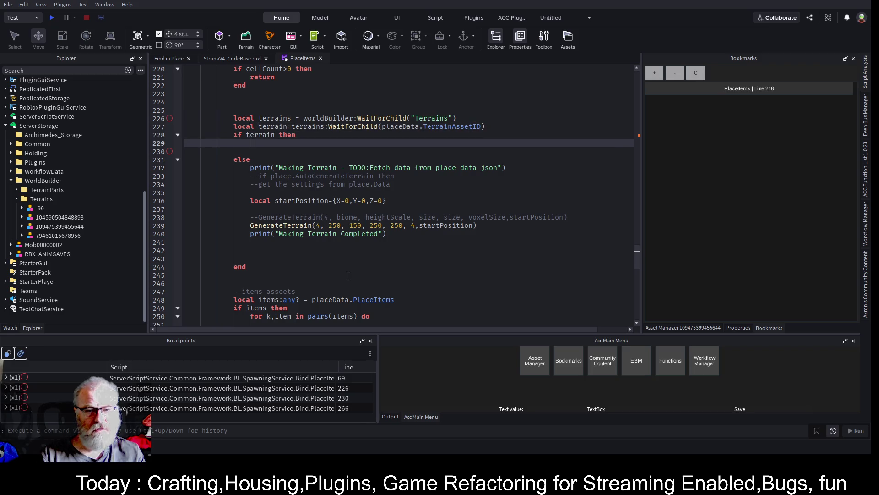
# Paste the clone code into the if block and uncomment the local tclone and tclone.Parent=workspace lines
pyautogui.hotkey('ctrl', 'v')
pyautogui.press('Up')
pyautogui.press('Up')
pyautogui.press('Up')
pyautogui.press('Home')
pyautogui.press('Delete')
pyautogui.press('Delete')
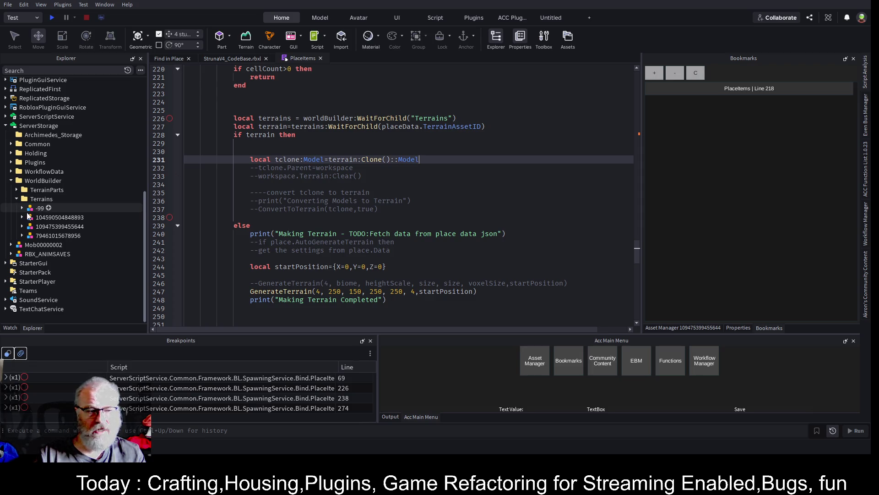
pyautogui.press('Down')
pyautogui.press('Down')
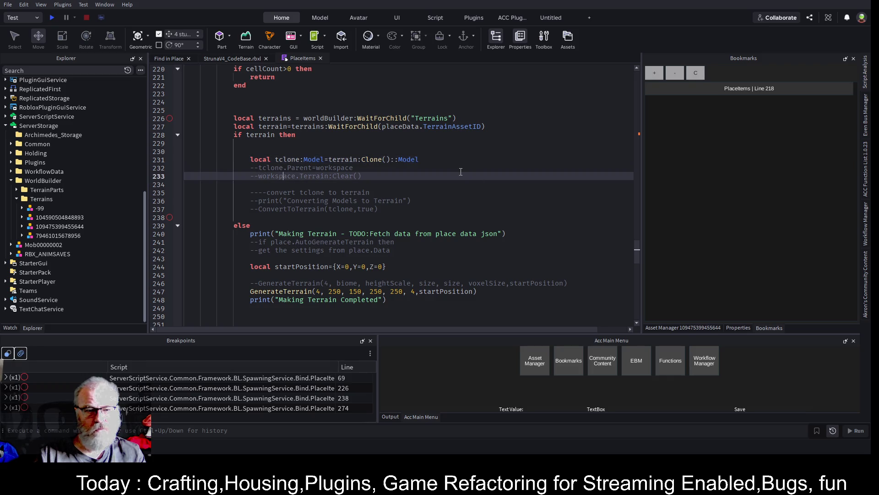
pyautogui.press('Up')
pyautogui.press('Delete')
pyautogui.press('Delete')
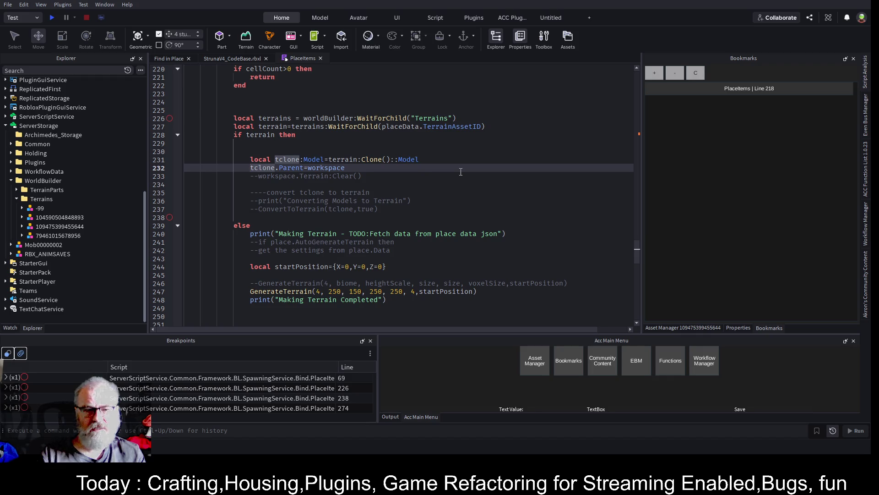
# Uncomment the print and ConvertToTerrain(tclone,true) lines, then save the place
pyautogui.press('Down')
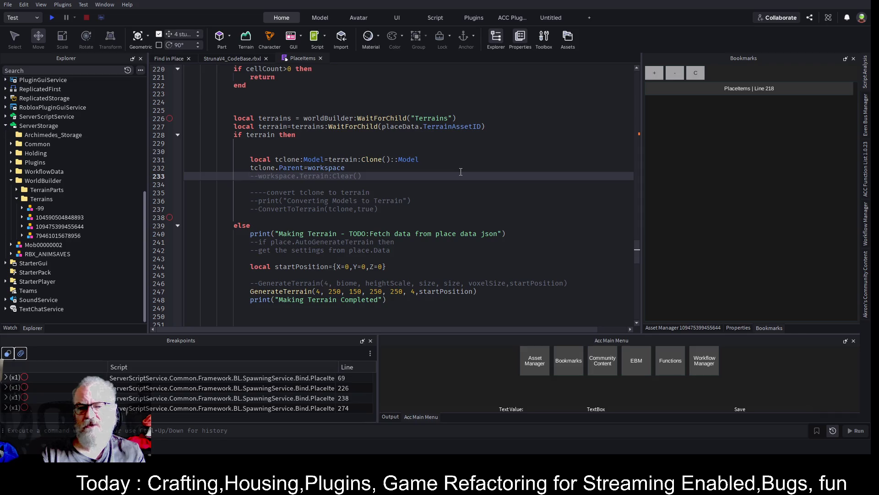
pyautogui.press('Down')
pyautogui.press('Down')
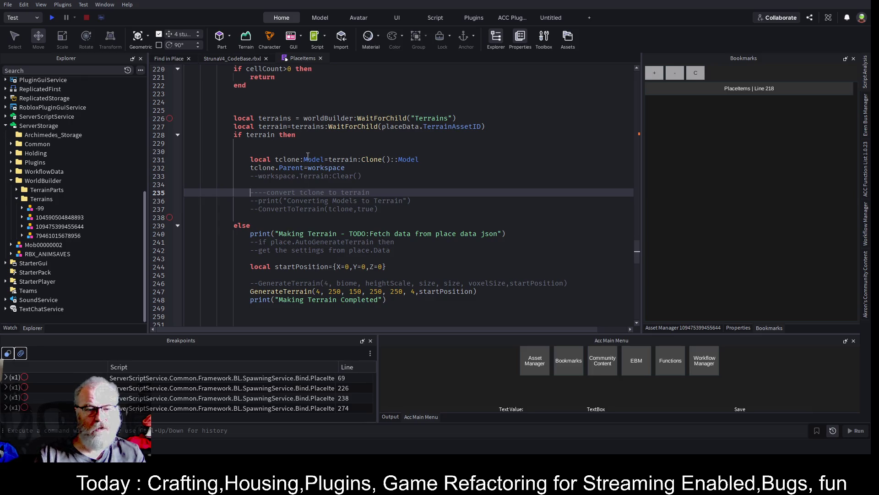
pyautogui.click(266, 201)
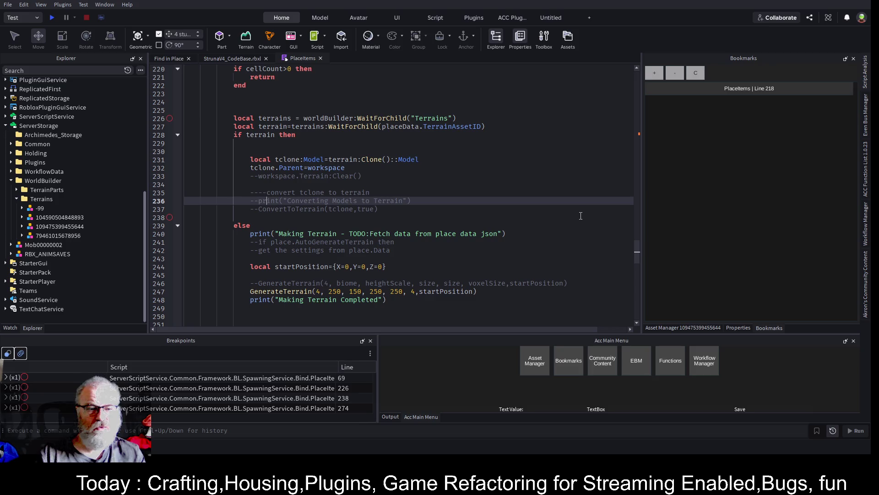
pyautogui.press('Delete')
pyautogui.press('Delete')
pyautogui.press('Down')
pyautogui.press('Delete')
pyautogui.press('Delete')
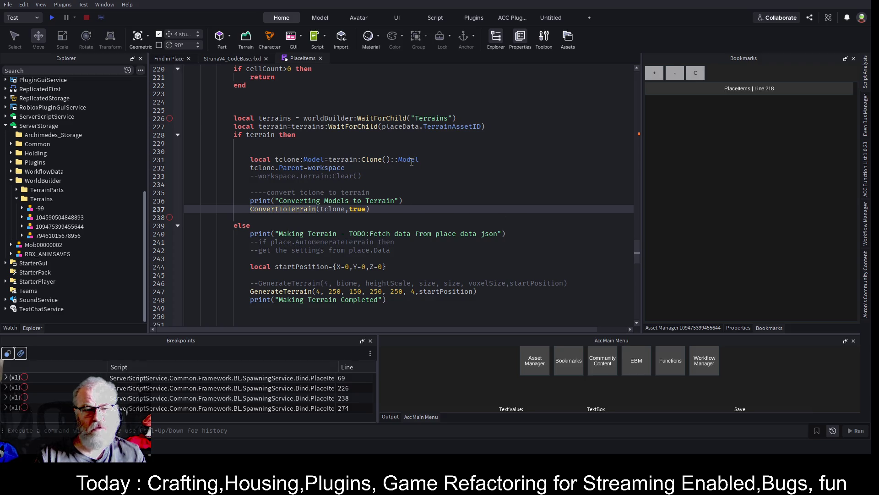
pyautogui.doubleClick(289, 159)
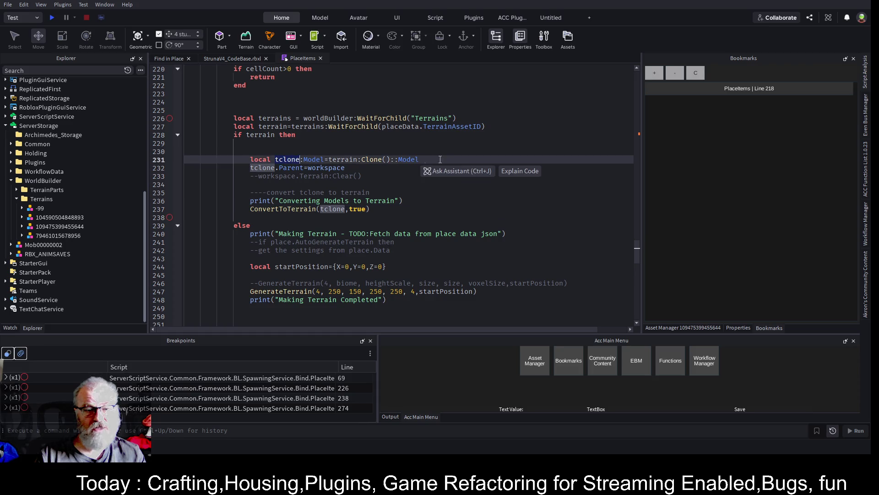
pyautogui.click(395, 201)
pyautogui.hotkey('ctrl', 's')
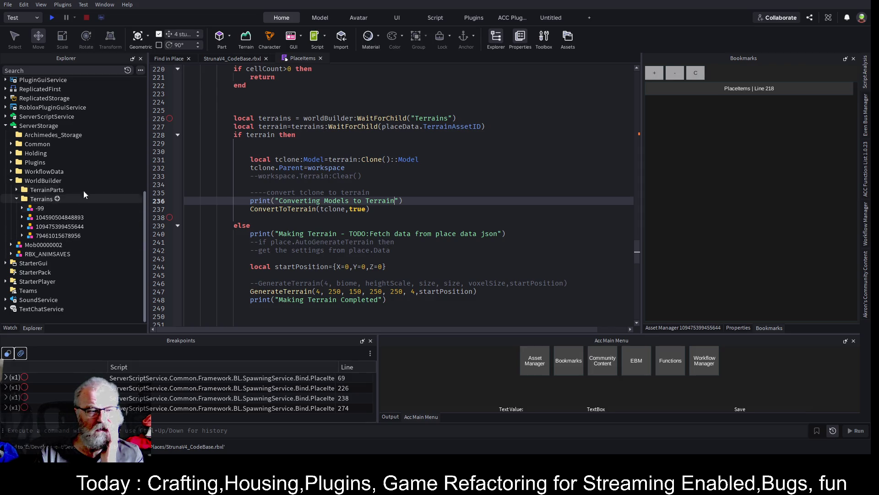
# Delete the extra blank lines before the block's end
pyautogui.scroll(-2, 327, 236)
pyautogui.click(286, 241)
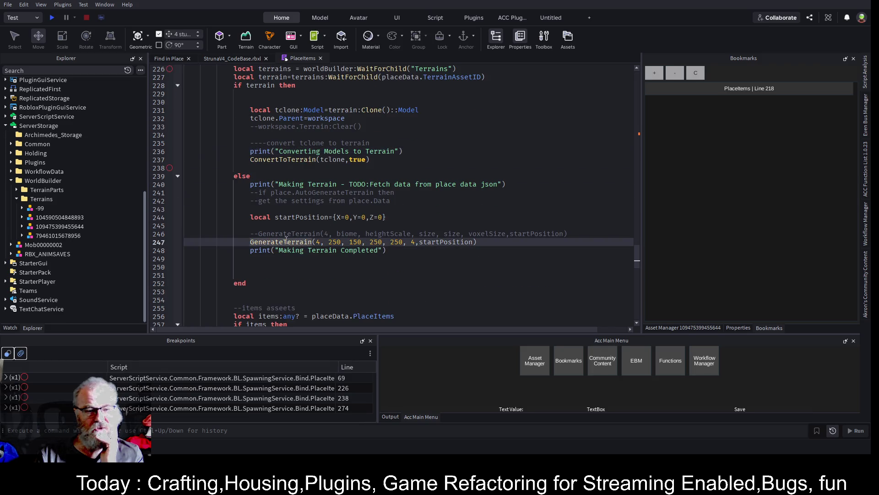
pyautogui.scroll(-1, 277, 229)
pyautogui.click(252, 235)
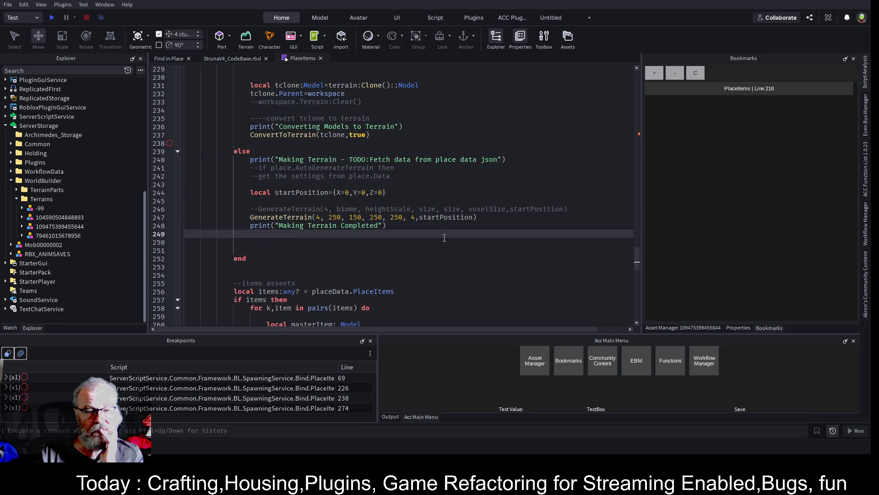
pyautogui.press('Down')
pyautogui.press('Down')
pyautogui.press('BackSpace')
pyautogui.press('BackSpace')
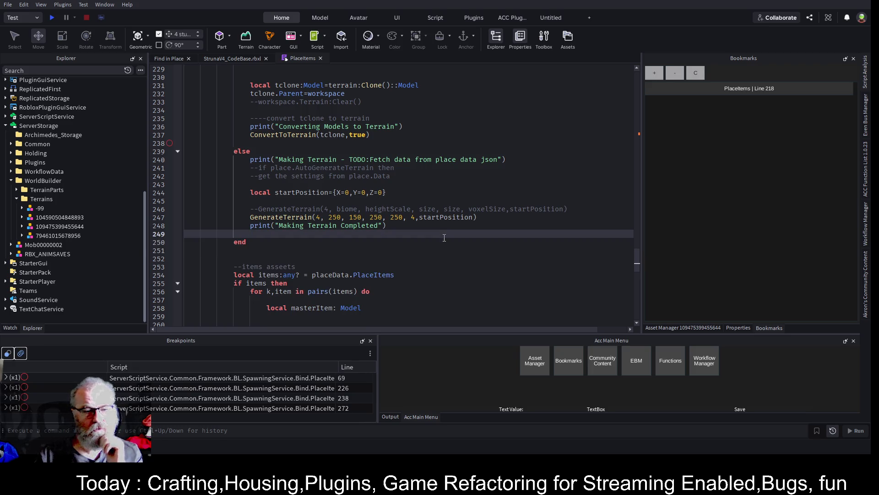
pyautogui.click(359, 268)
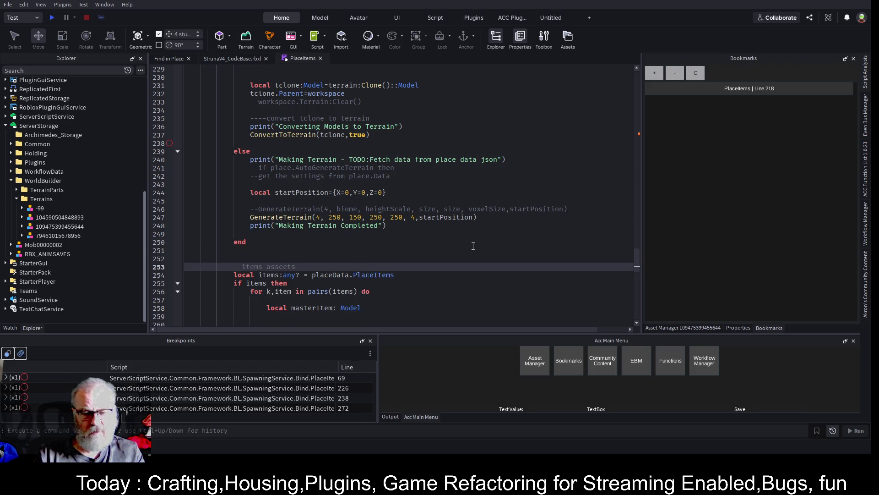
pyautogui.scroll(-4, 473, 245)
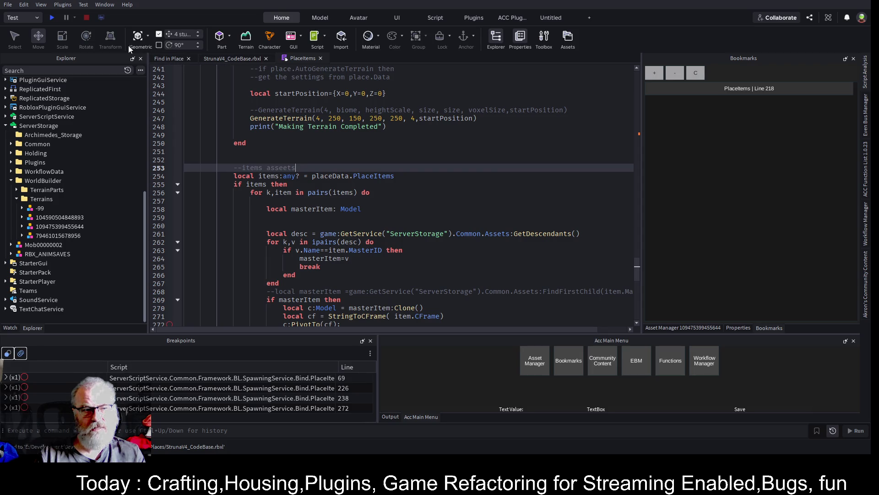
# Switch to the StrunaV4_CodeBase.rbxl 3D view and press Play to start a test
pyautogui.click(219, 58)
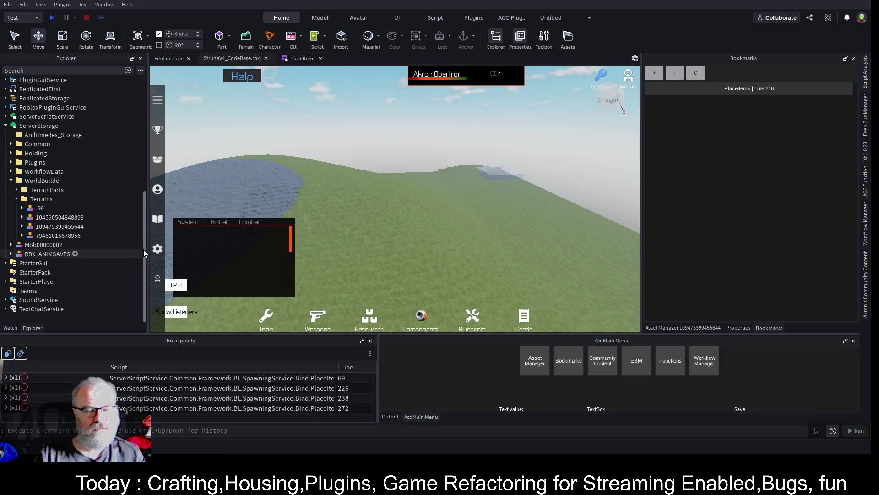
pyautogui.moveTo(144, 246); pyautogui.dragTo(140, 140)
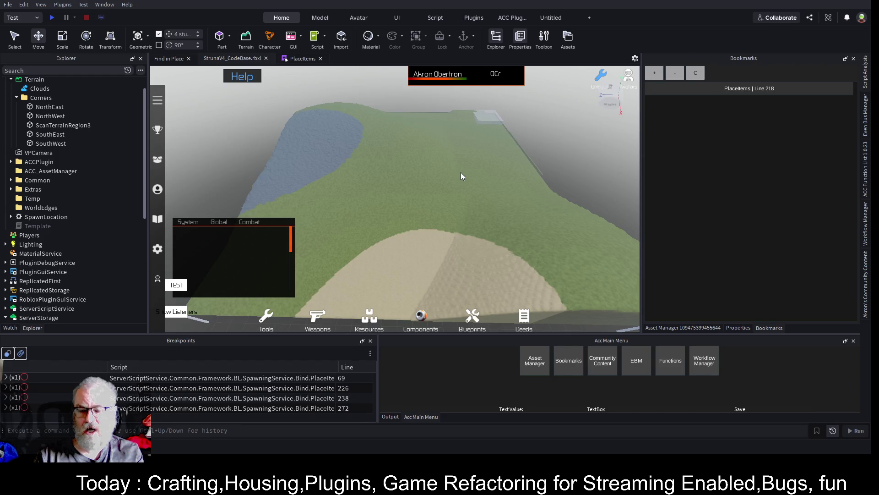
pyautogui.click(51, 17)
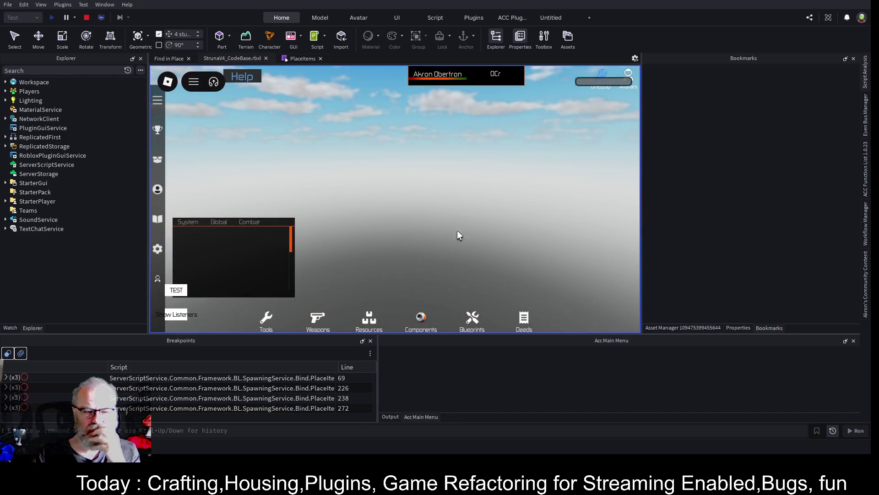
# Switch the test to server view, enlarge and scroll the Output log, then clear it
pyautogui.click(389, 417)
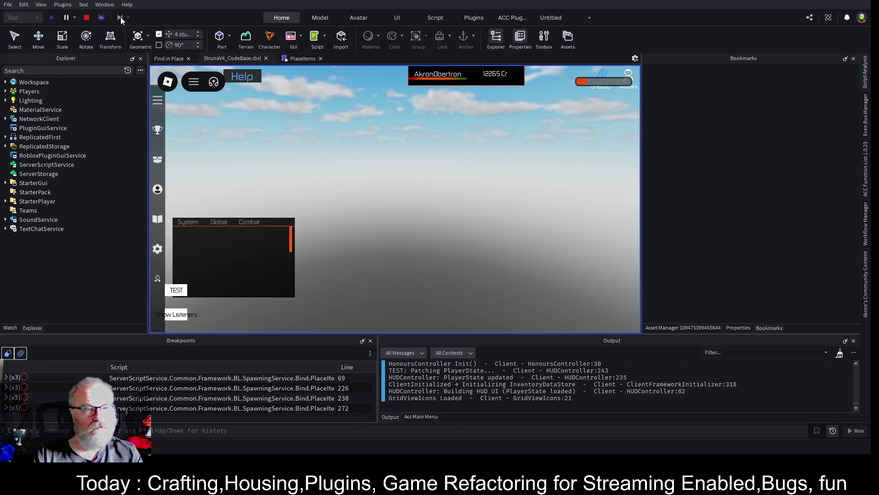
pyautogui.click(101, 17)
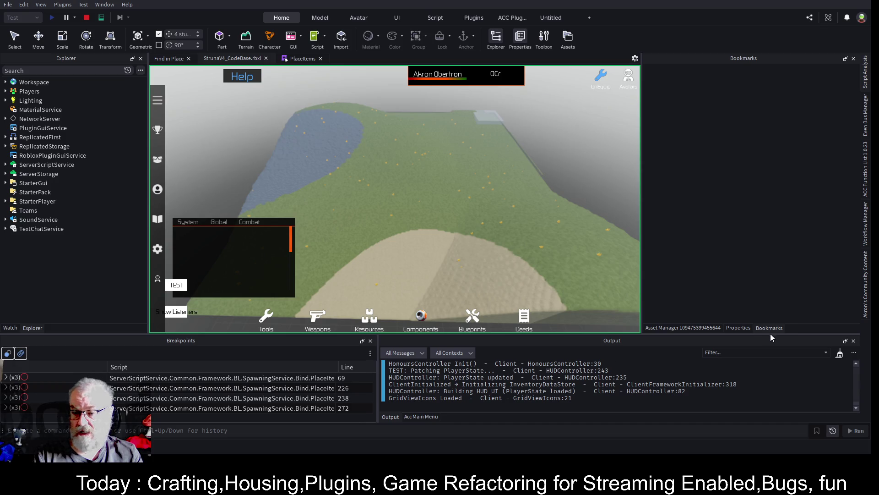
pyautogui.moveTo(770, 333); pyautogui.dragTo(770, 140)
pyautogui.scroll(10, 678, 288)
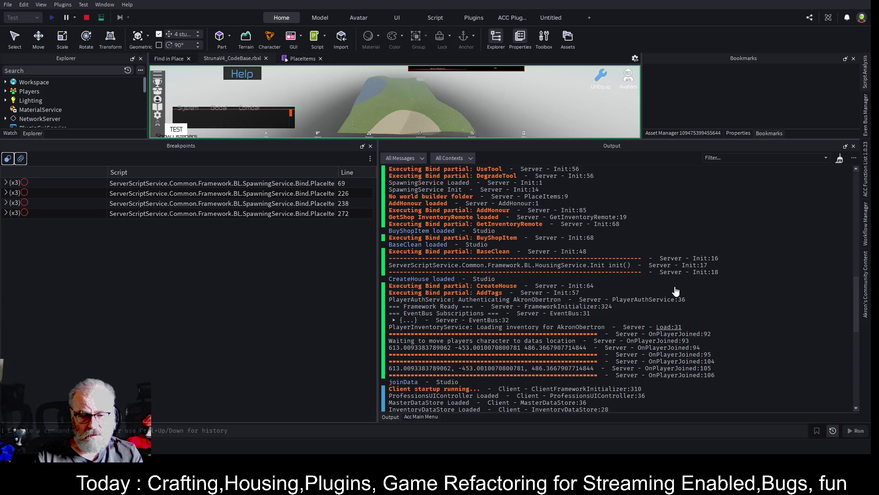
pyautogui.scroll(10, 676, 291)
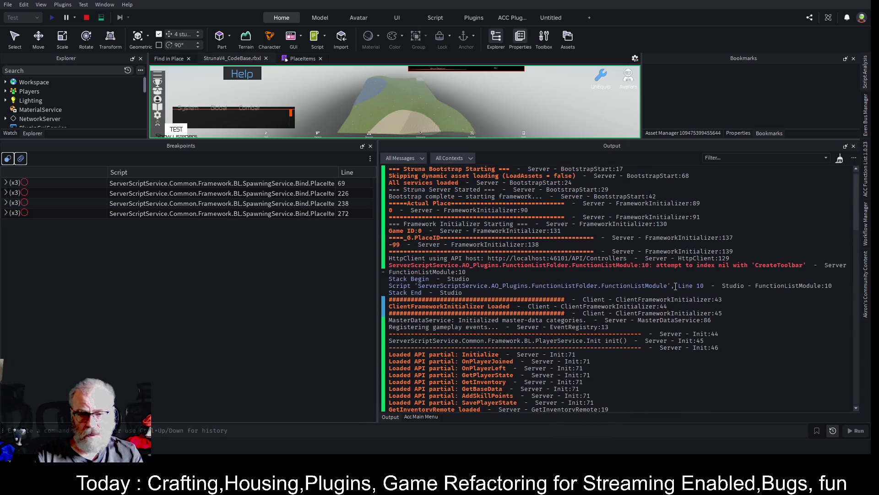
pyautogui.click(840, 158)
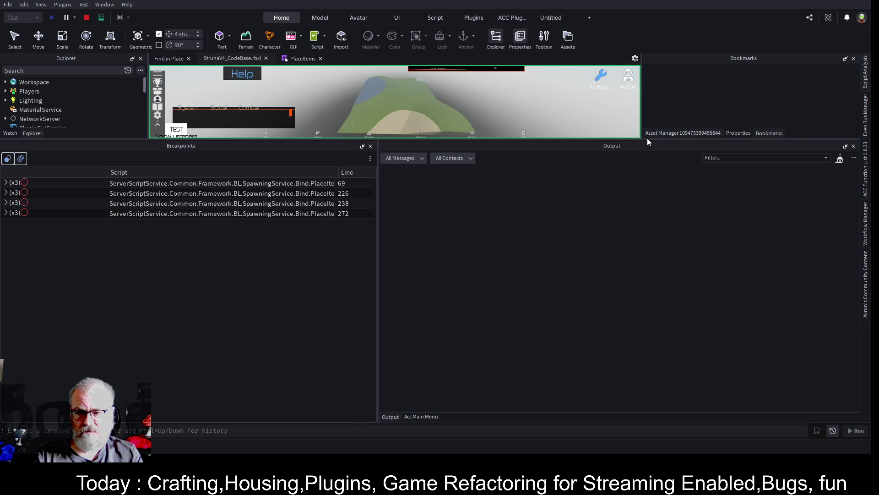
pyautogui.moveTo(647, 139); pyautogui.dragTo(673, 388)
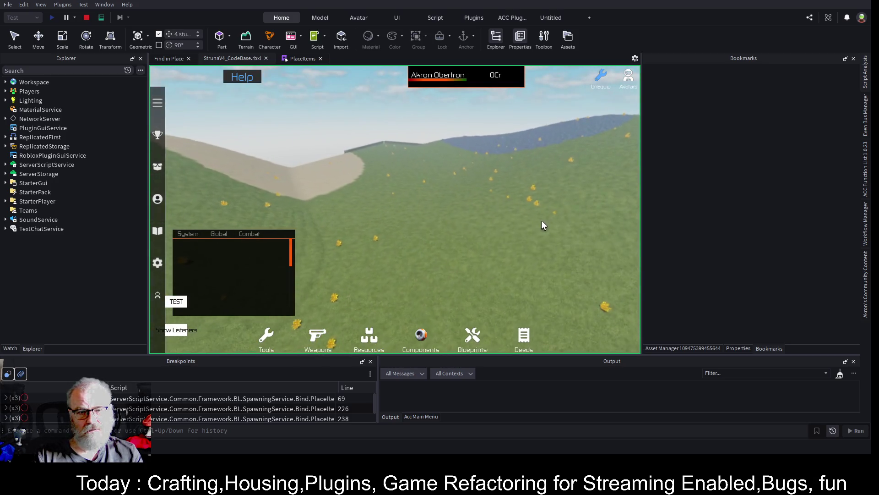
# Expand Workspace > DynamicFolder and focus the camera on the House model
pyautogui.click(5, 82)
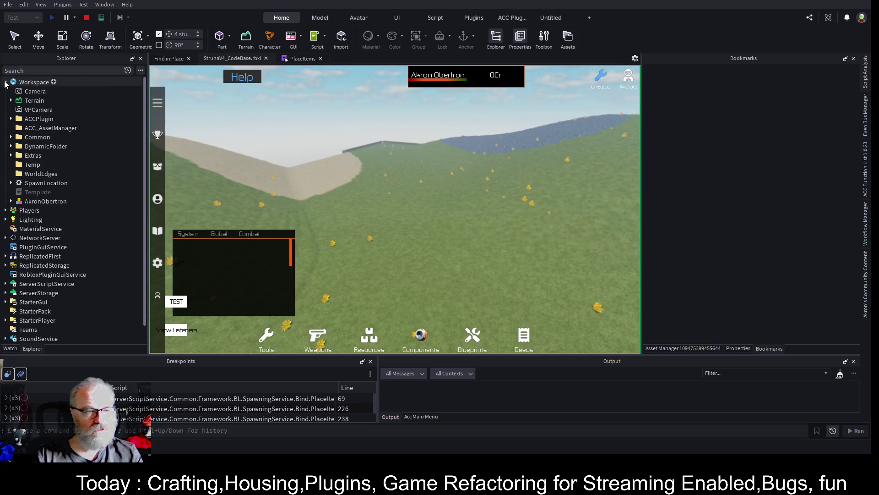
pyautogui.click(10, 146)
pyautogui.click(16, 155)
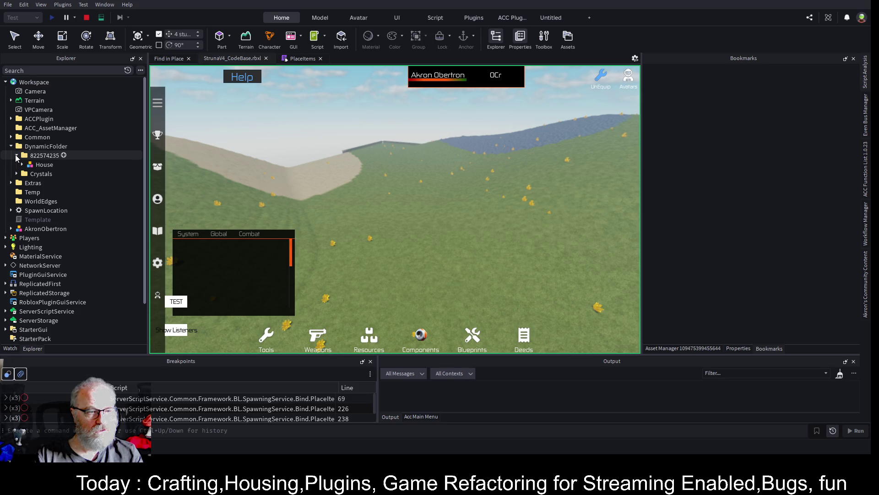
pyautogui.click(44, 165)
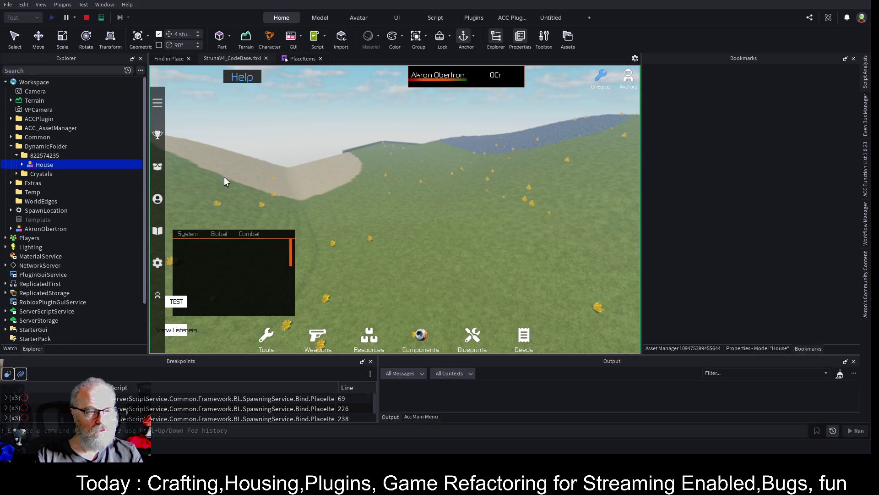
pyautogui.press('f')
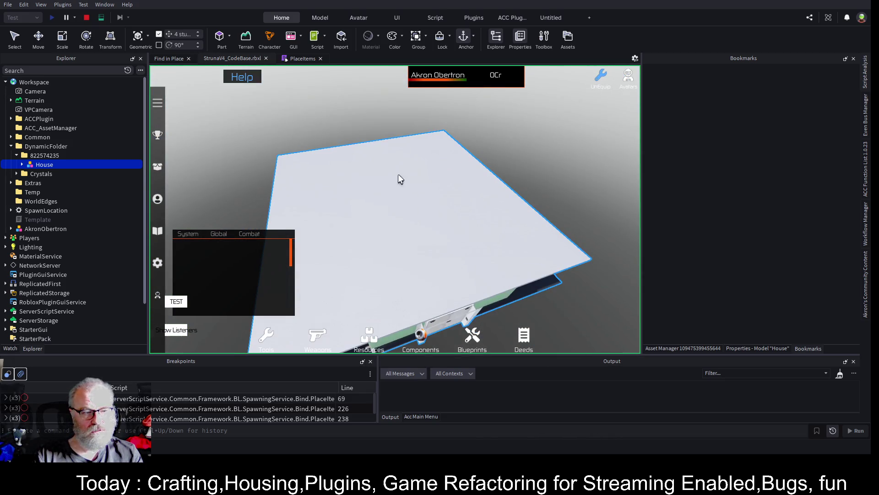
# Expand the Crystals folder and focus the camera on a CrystalYellow crystal
pyautogui.click(16, 174)
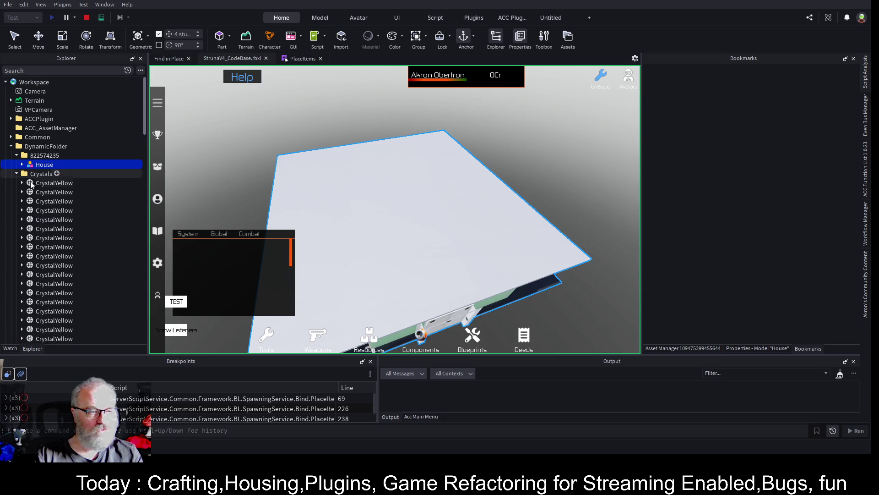
pyautogui.click(53, 201)
pyautogui.press('f')
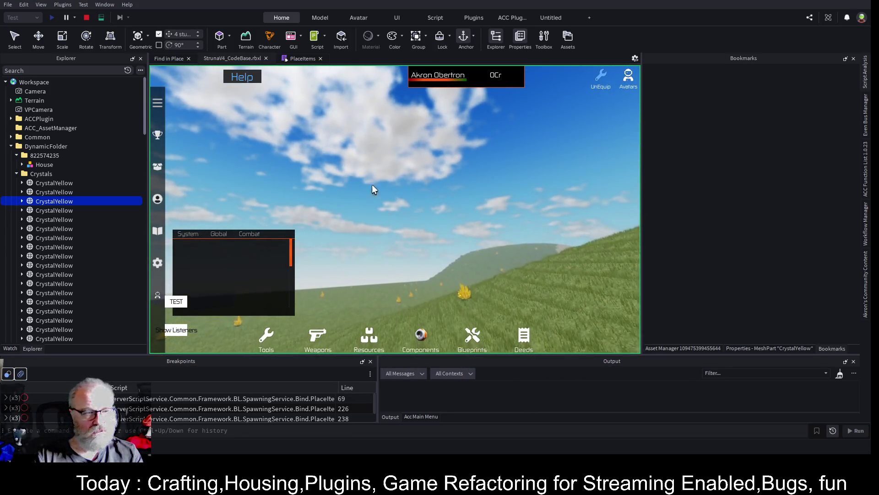
# Expand Common > Buildings, select ACC_AssetManager, and open the PlaceItems script
pyautogui.click(11, 137)
pyautogui.click(16, 146)
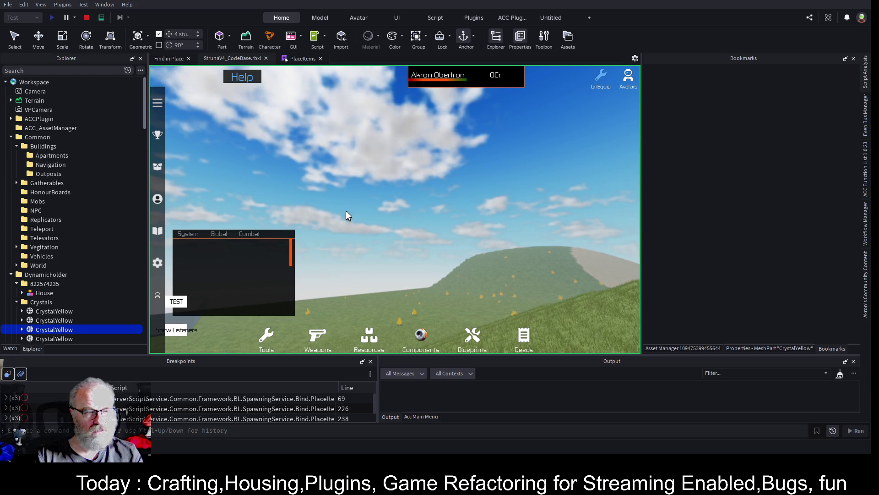
pyautogui.click(51, 129)
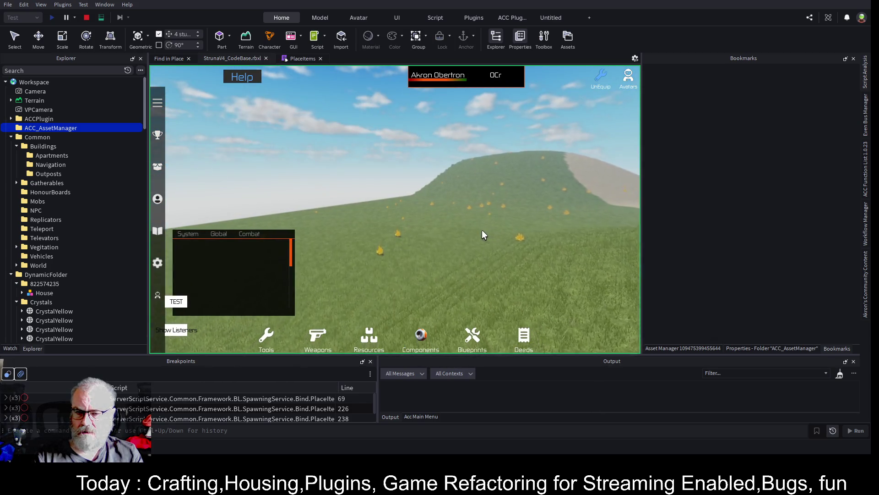
pyautogui.click(298, 58)
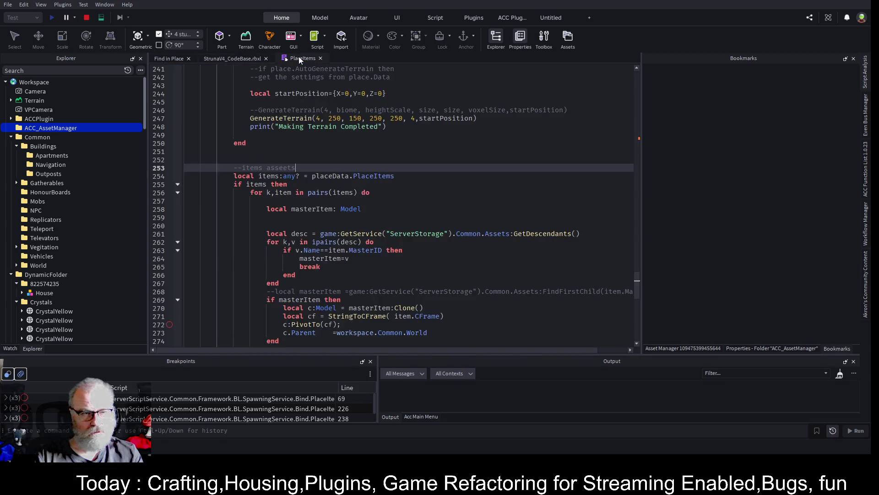
# Collapse the if-terrain and else blocks to review the cellCount check
pyautogui.scroll(9, 286, 155)
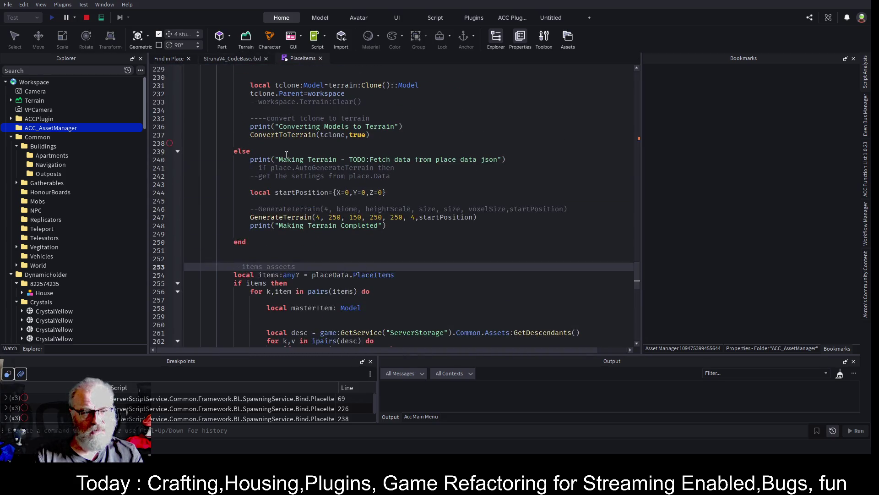
pyautogui.click(273, 126)
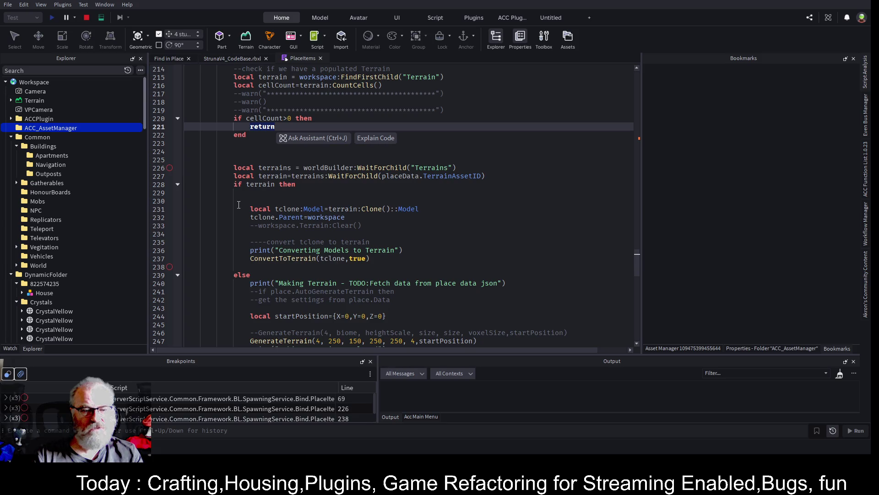
pyautogui.click(178, 184)
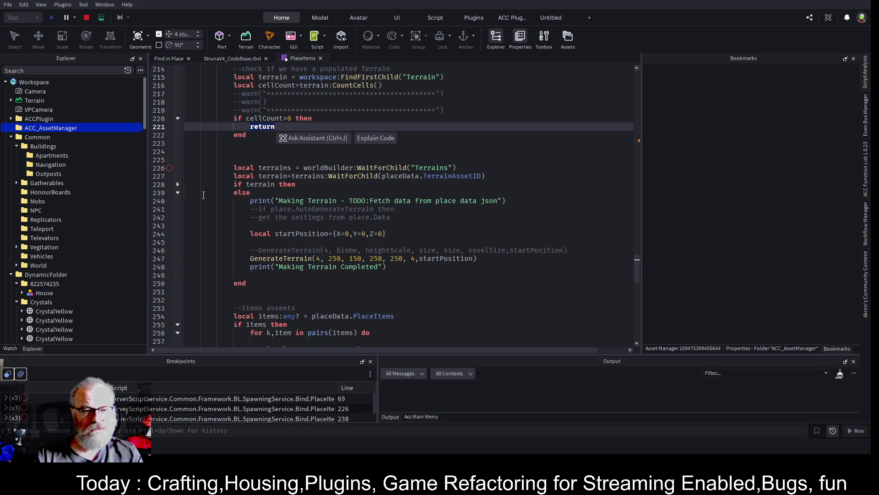
pyautogui.click(178, 193)
pyautogui.moveTo(238, 214)
pyautogui.mouseDown()
pyautogui.moveTo(371, 251)
pyautogui.moveTo(458, 259)
pyautogui.mouseUp()
pyautogui.click(504, 230)
pyautogui.click(288, 128)
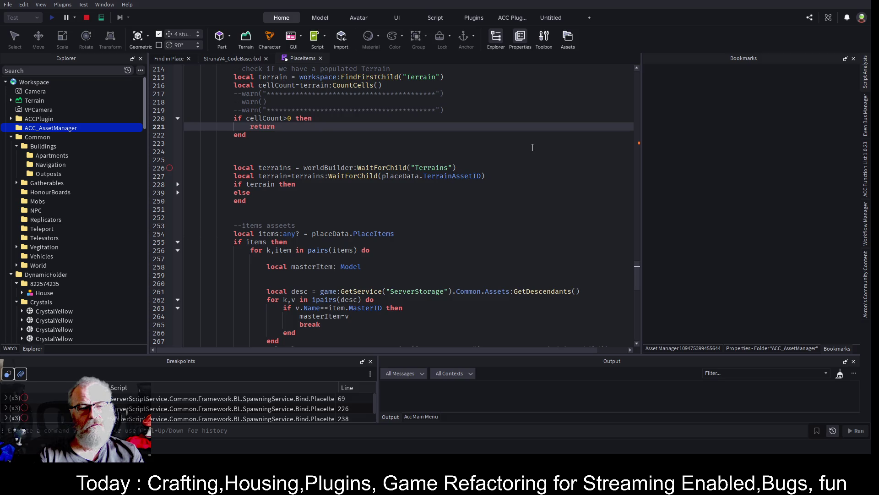
# Change the check to cellCount<=0 and delete its return statement
pyautogui.press('Up')
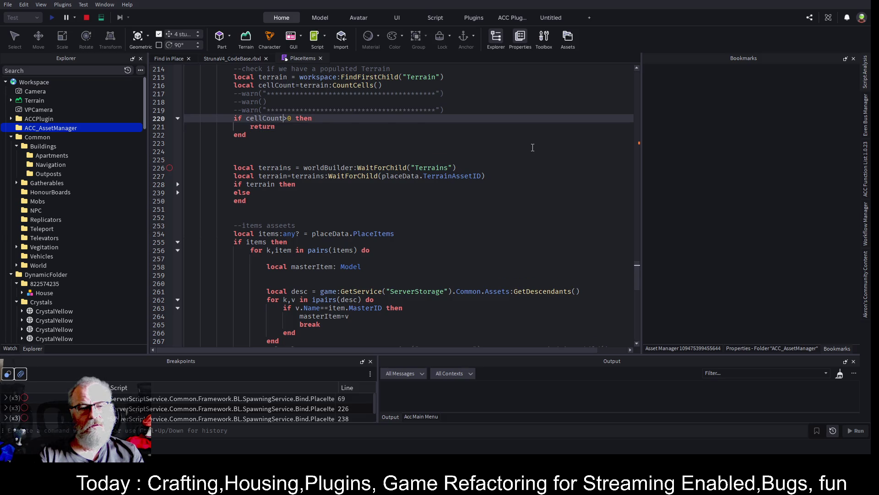
pyautogui.press('Delete')
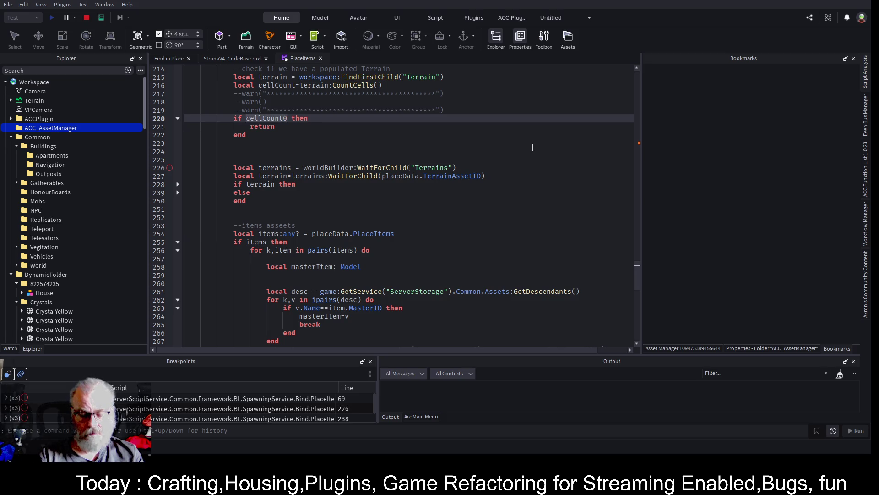
pyautogui.write('<=')
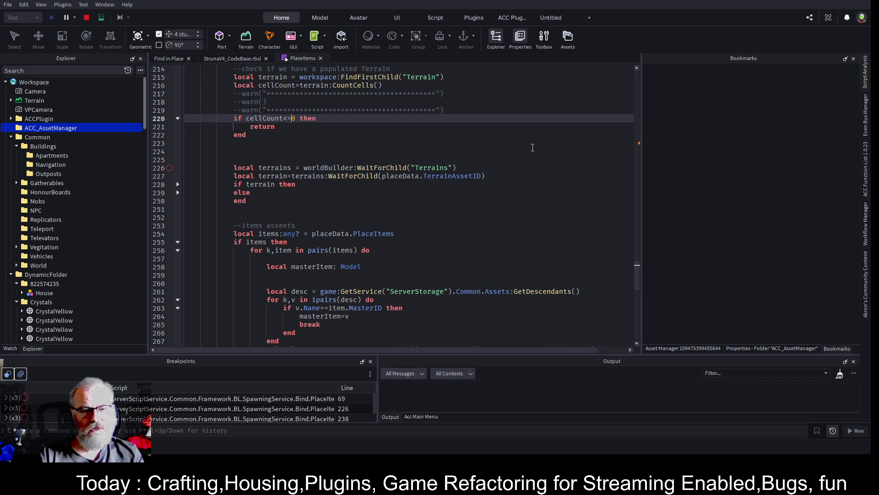
pyautogui.press('Down')
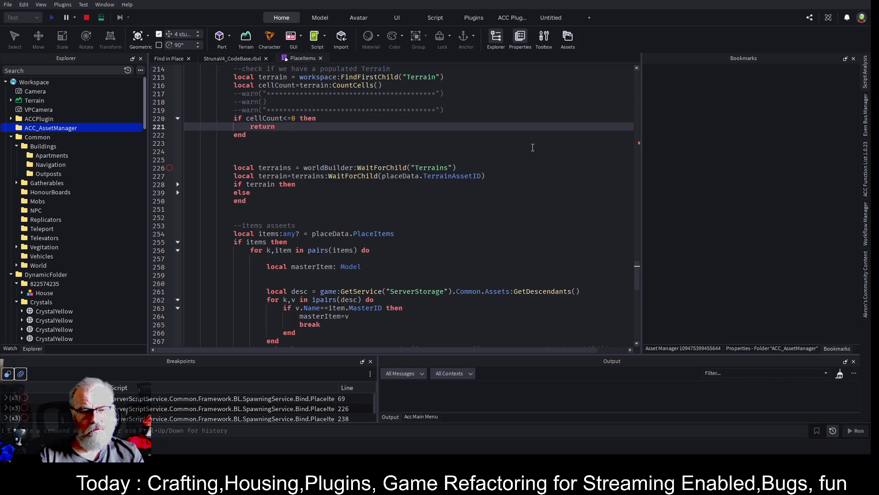
pyautogui.press('BackSpace')
pyautogui.press('BackSpace')
pyautogui.press('BackSpace')
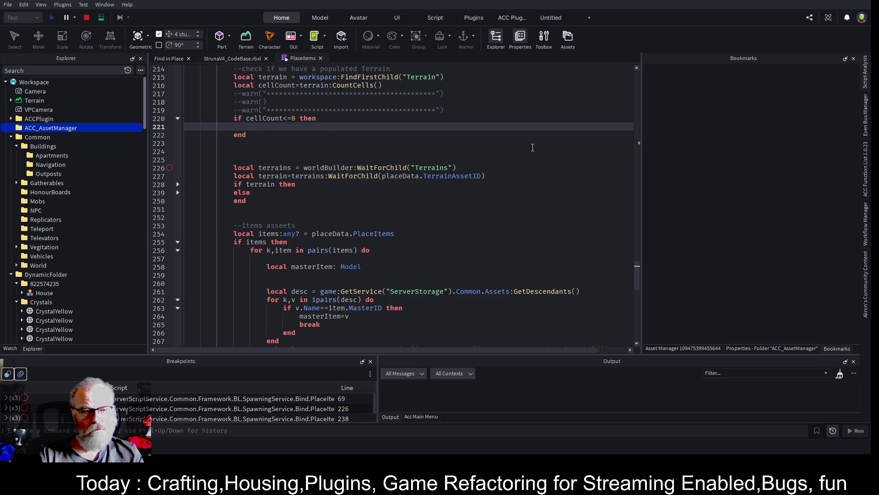
# Move the terrains-loading block inside the cellCount<=0 check
pyautogui.press('Down')
pyautogui.press('Down')
pyautogui.press('Down')
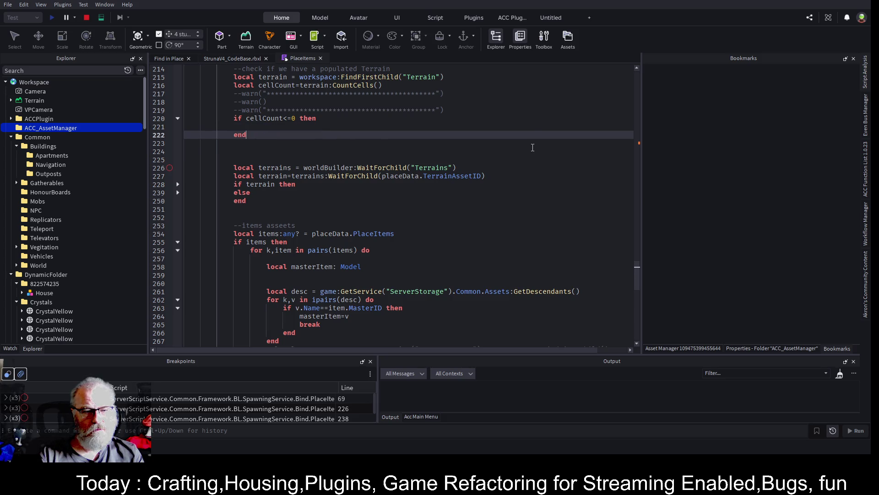
pyautogui.hotkey('shift', 'Down')
pyautogui.hotkey('shift', 'Down')
pyautogui.hotkey('shift', 'Down')
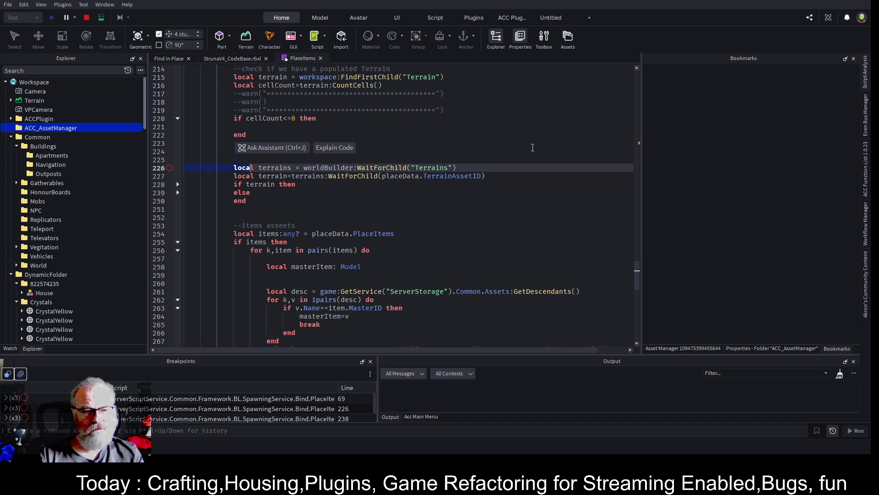
pyautogui.hotkey('ctrl', 'x')
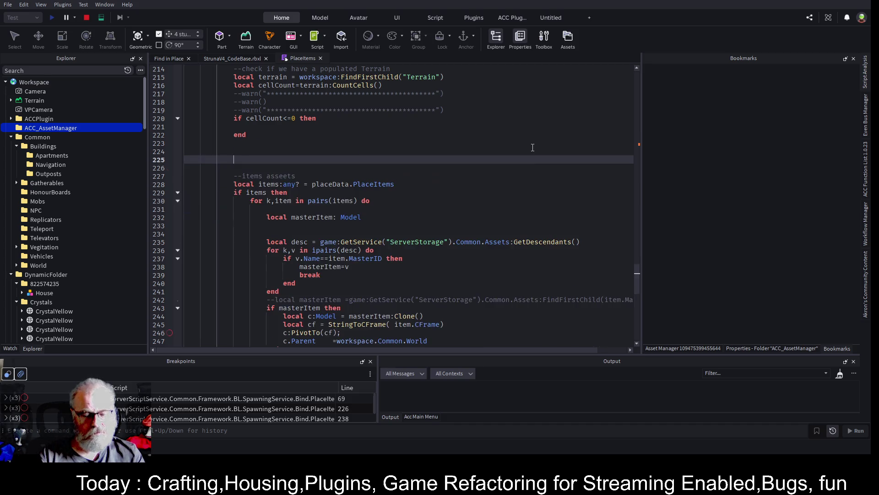
pyautogui.press('Up')
pyautogui.press('Up')
pyautogui.press('Up')
pyautogui.hotkey('ctrl', 'v')
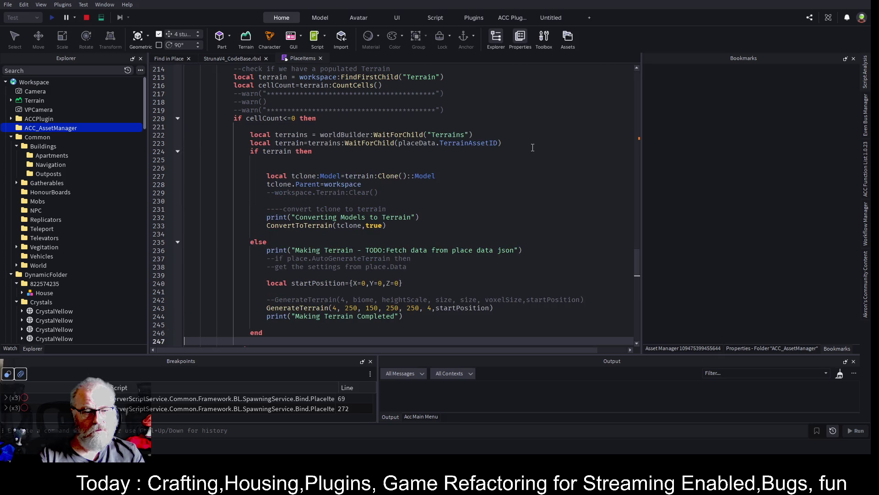
# Replace the extra blank lines with '=======' separator comments around the items section
pyautogui.scroll(-6, 401, 227)
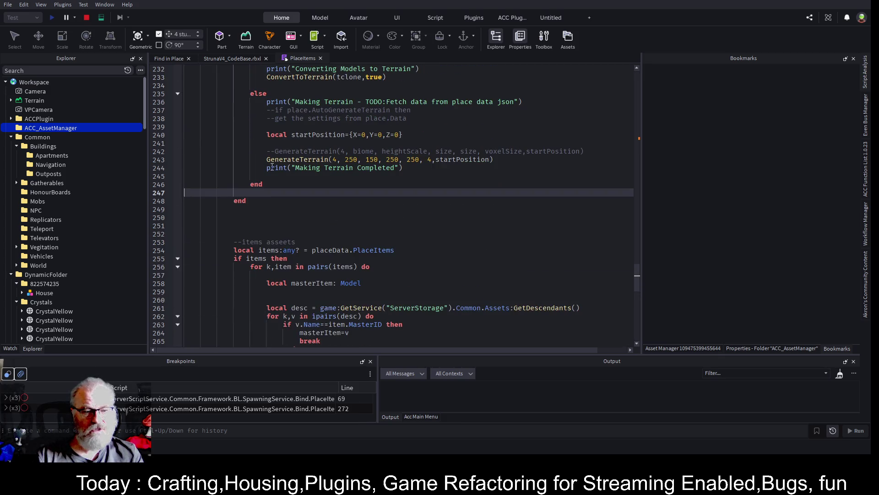
pyautogui.click(238, 210)
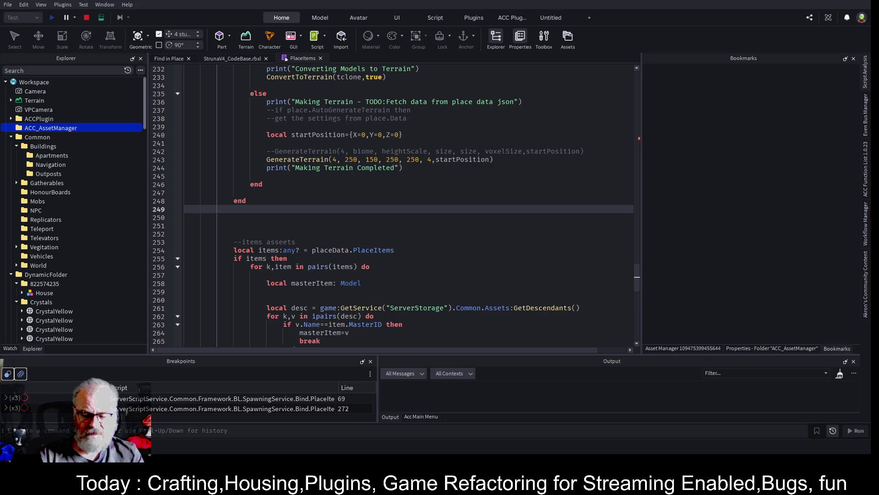
pyautogui.hotkey('shift', 'Down')
pyautogui.hotkey('shift', 'Down')
pyautogui.hotkey('shift', 'Down')
pyautogui.press('Delete')
pyautogui.write('--[')
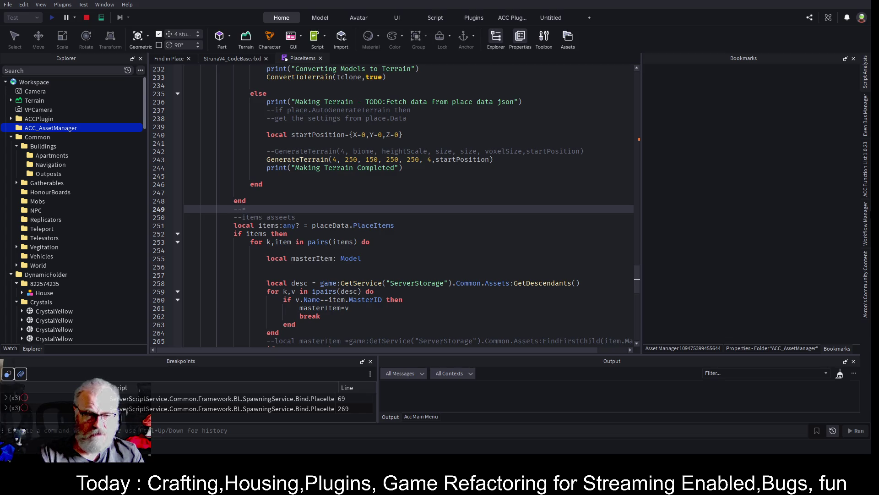
pyautogui.write('=======================================================')
pyautogui.press('Down')
pyautogui.press('Home')
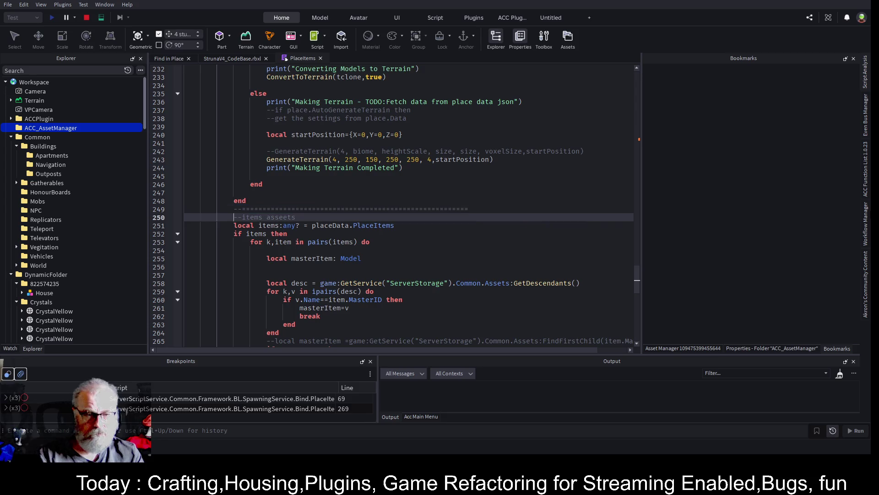
pyautogui.press('Return')
pyautogui.hotkey('ctrl', 'v')
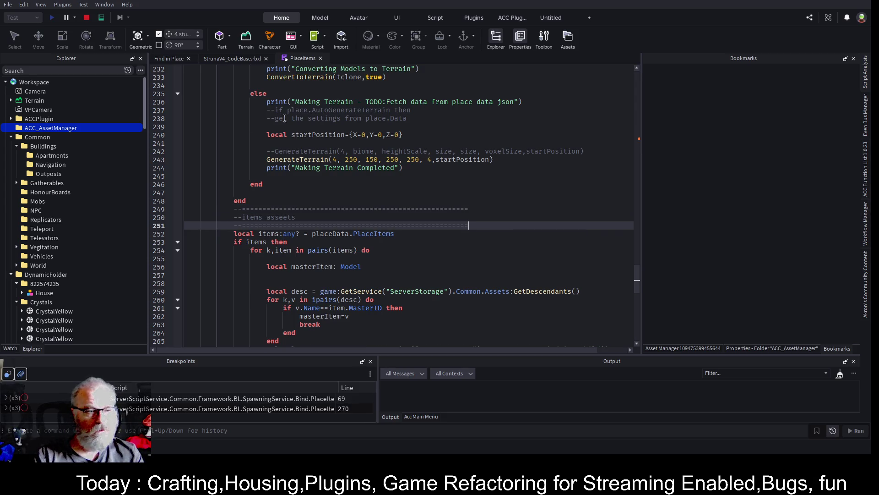
# Stop the test session, save the place, and clear the output
pyautogui.click(87, 17)
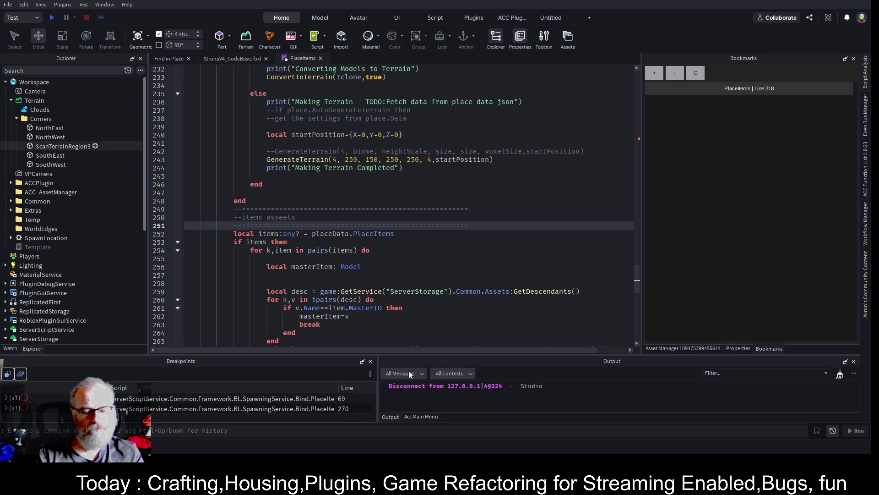
pyautogui.hotkey('ctrl', 's')
pyautogui.click(839, 373)
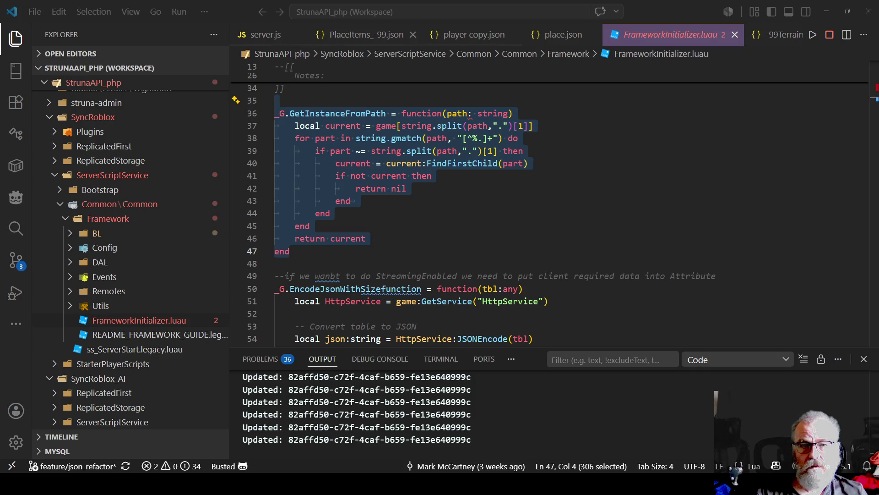
# Open player.json and reformat it into indented lines with Format Document
pyautogui.scroll(8, 132, 252)
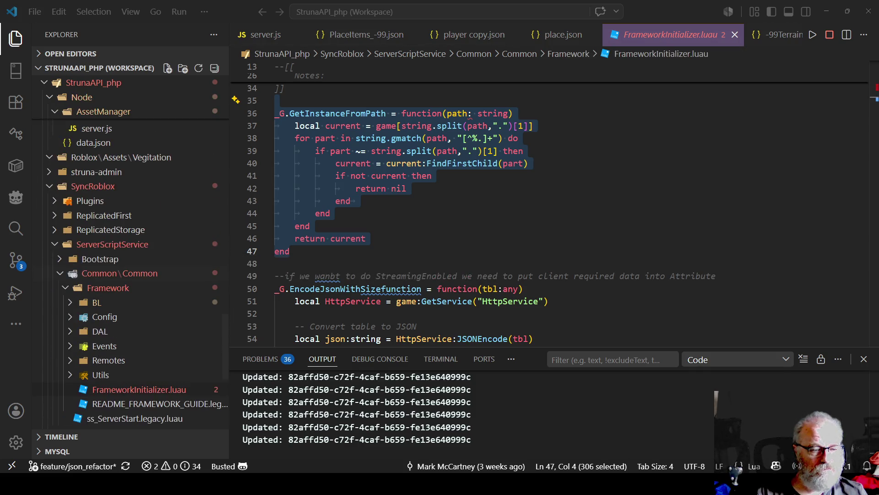
pyautogui.scroll(2, 132, 252)
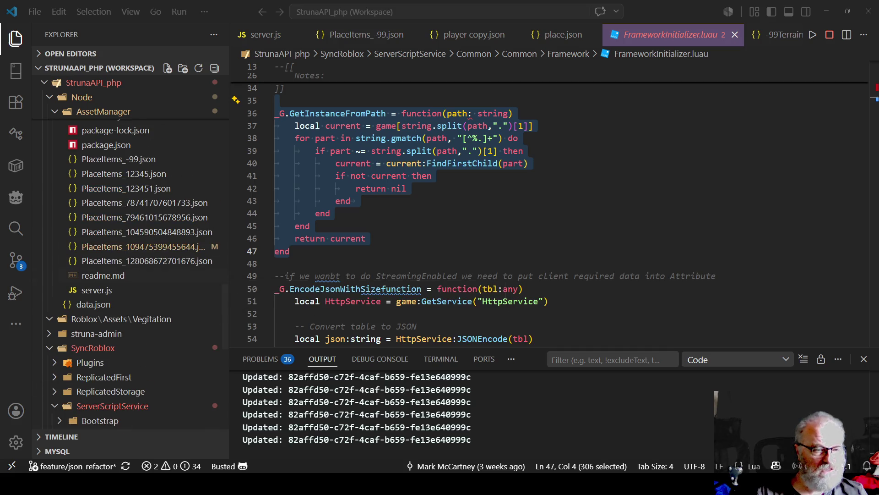
pyautogui.scroll(10, 133, 252)
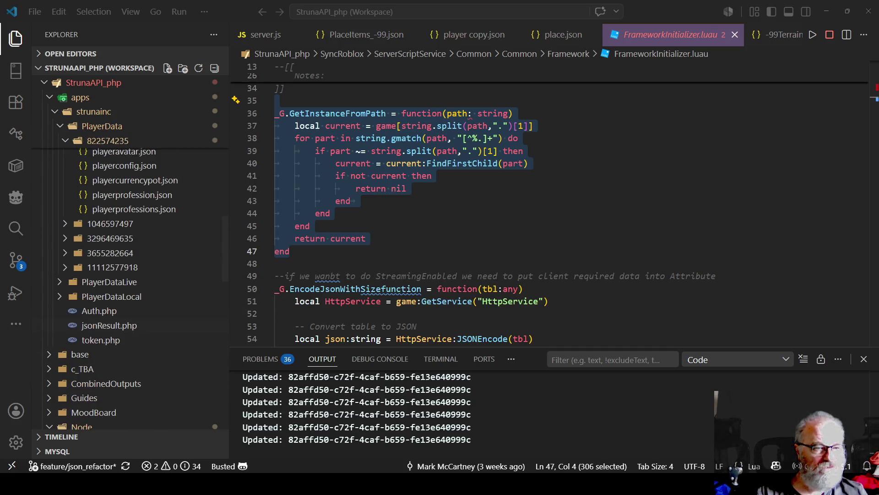
pyautogui.scroll(2, 133, 251)
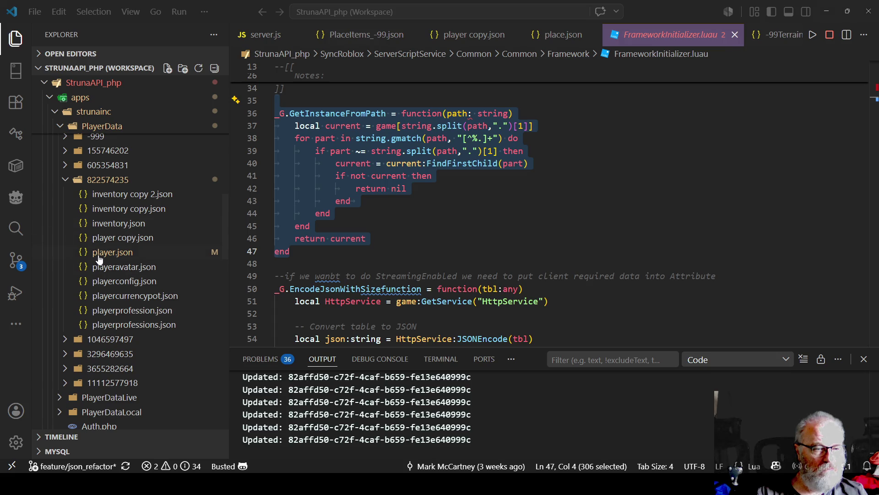
pyautogui.doubleClick(99, 254)
pyautogui.rightClick(444, 208)
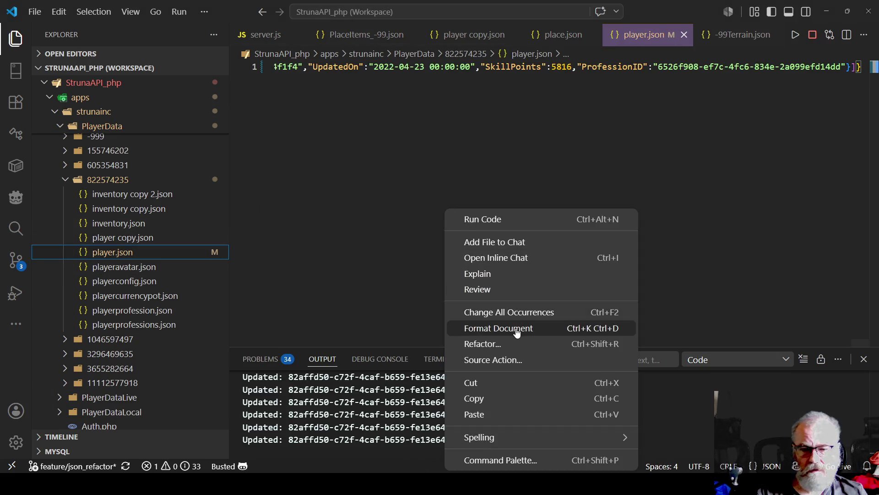
pyautogui.click(515, 328)
# Remove the minus sign so PosY is 453.0010070800781, and save player.json
pyautogui.hotkey('ctrl', 'Home')
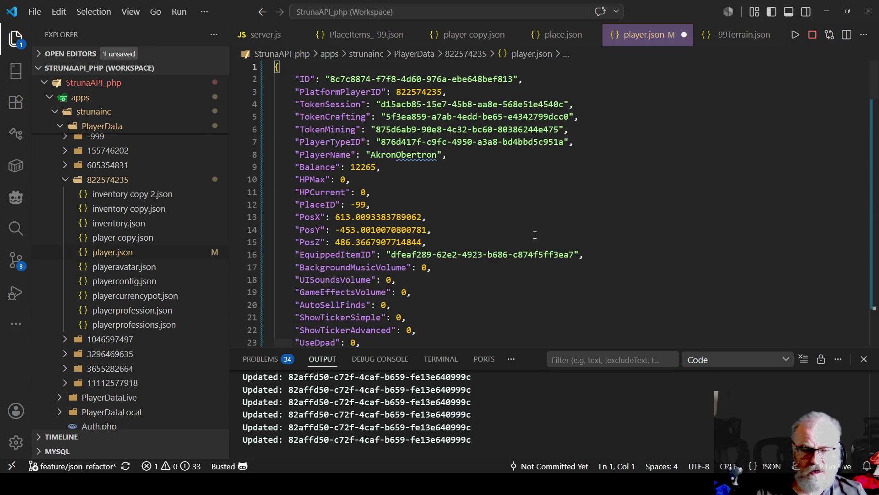
pyautogui.doubleClick(344, 231)
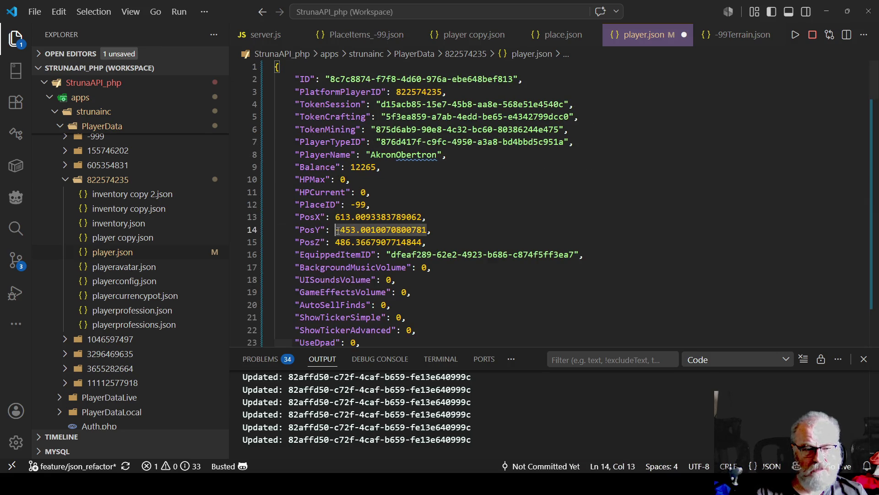
pyautogui.press('Left')
pyautogui.press('Delete')
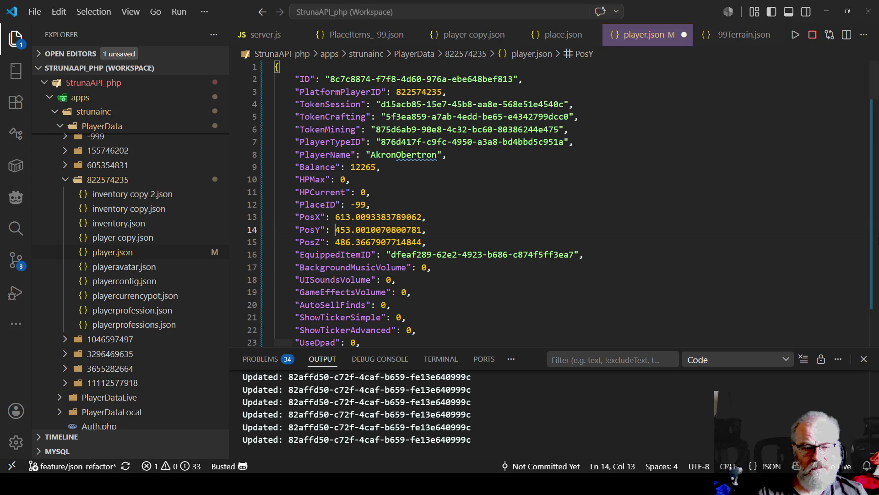
pyautogui.hotkey('ctrl', 's')
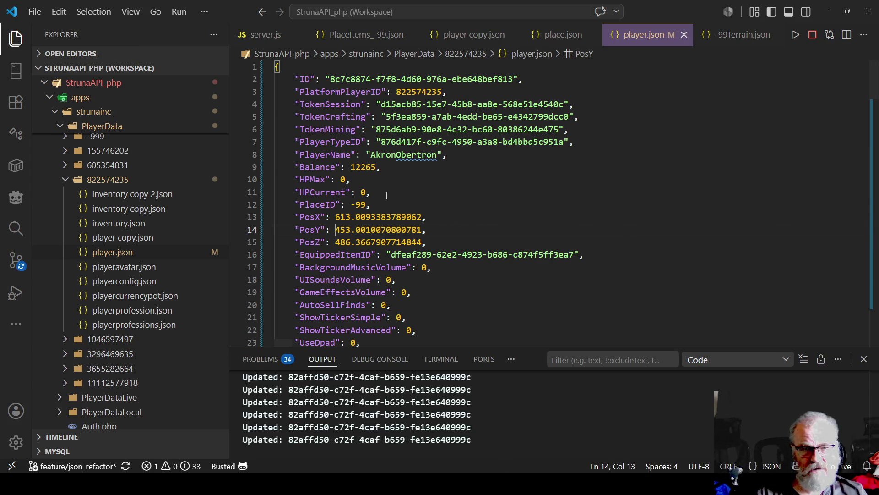
pyautogui.hotkey('alt', 'Tab')
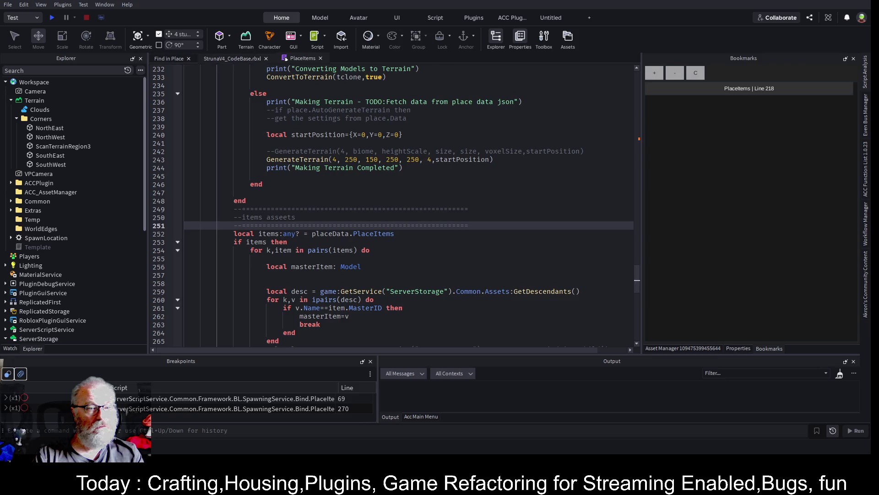
# Run a play test, enlarge the Output log, switch to server view, then stop the test
pyautogui.click(53, 18)
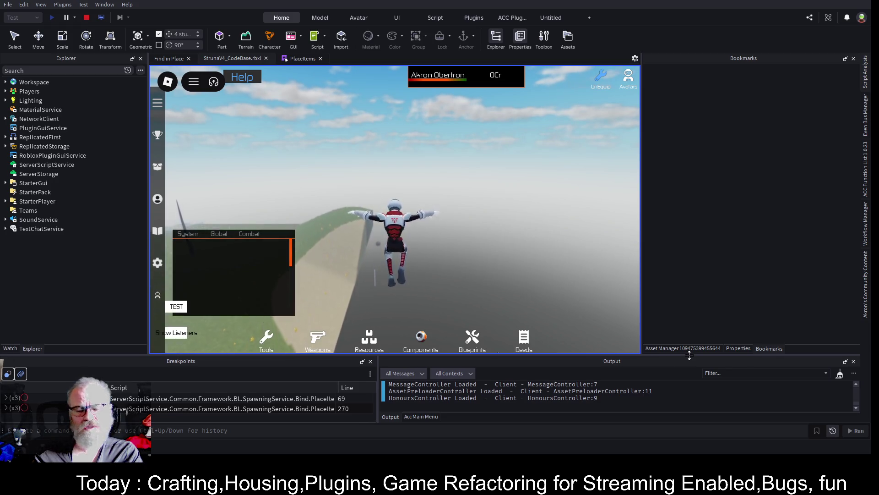
pyautogui.moveTo(689, 355); pyautogui.dragTo(689, 252)
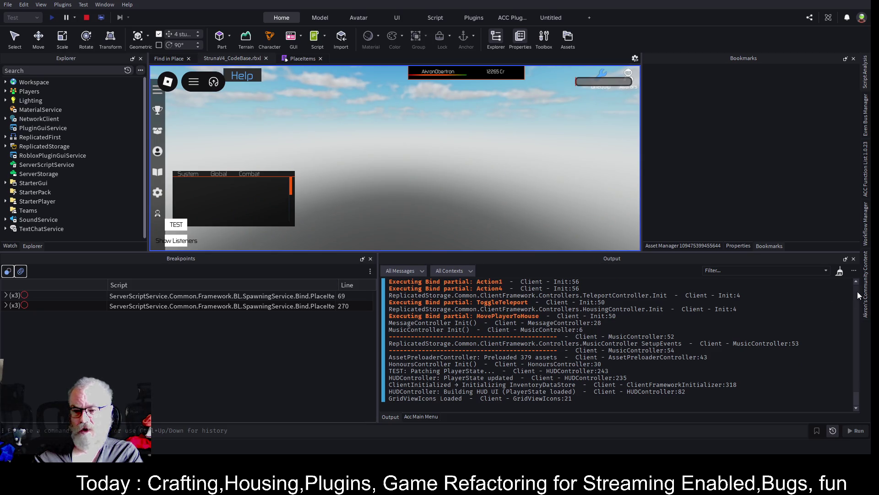
pyautogui.moveTo(856, 399); pyautogui.dragTo(855, 291)
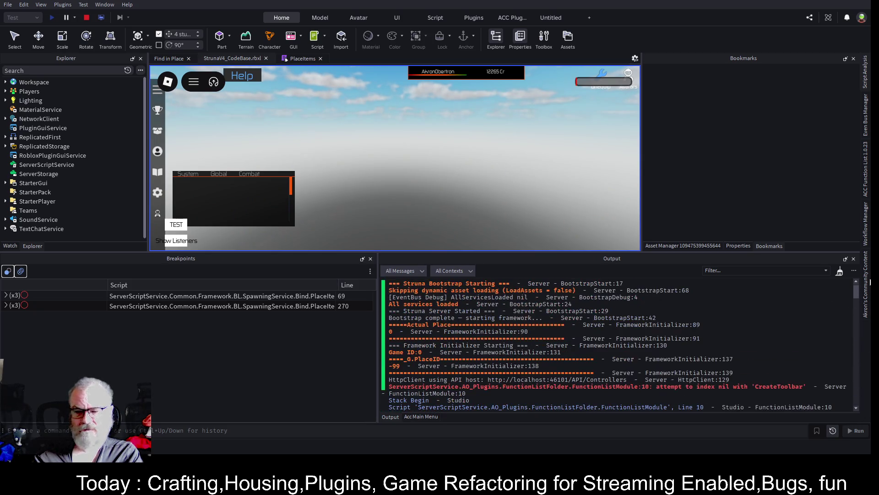
pyautogui.scroll(-2, 632, 306)
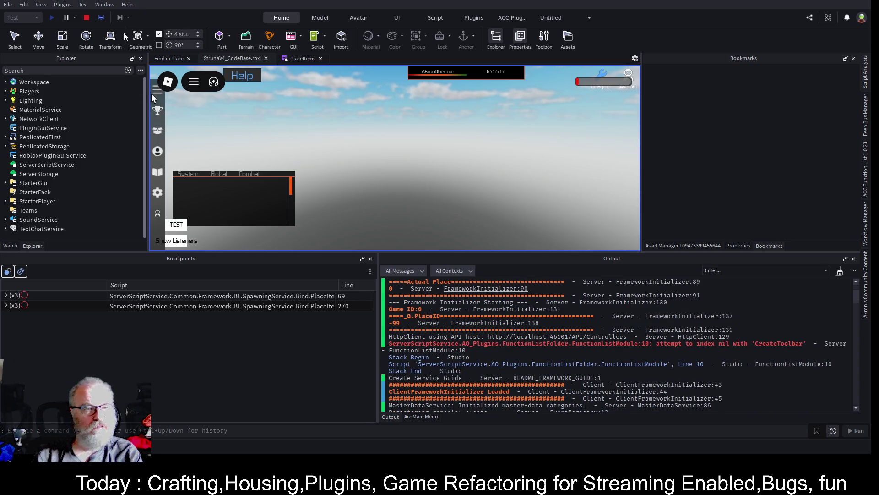
pyautogui.click(101, 18)
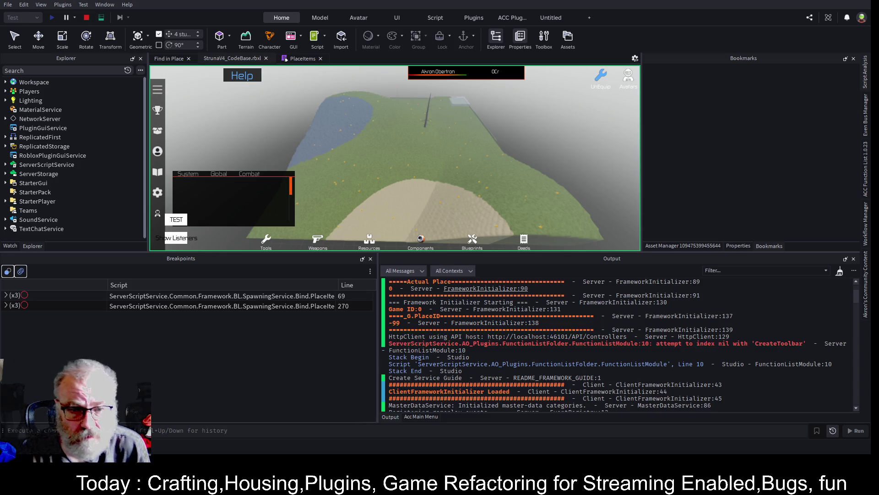
pyautogui.click(86, 17)
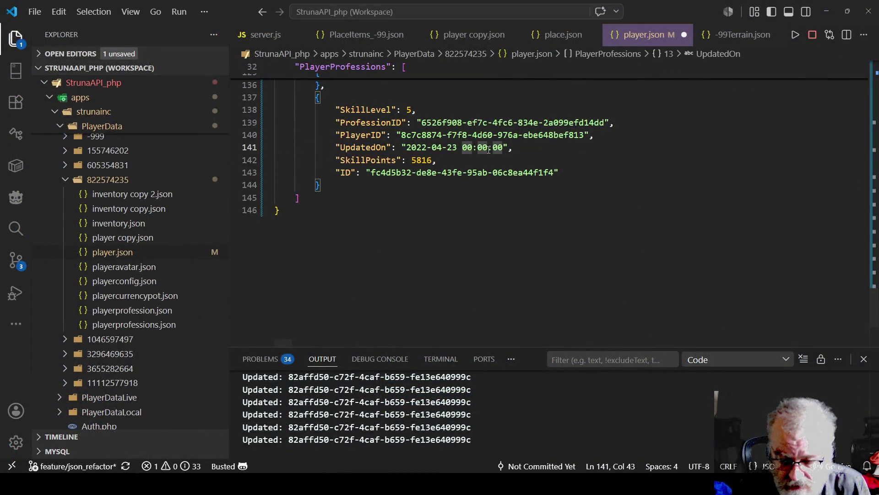
# Change player.json's PosX and PosZ values to 0 and PosY to 500, then save
pyautogui.hotkey('ctrl', 'Home')
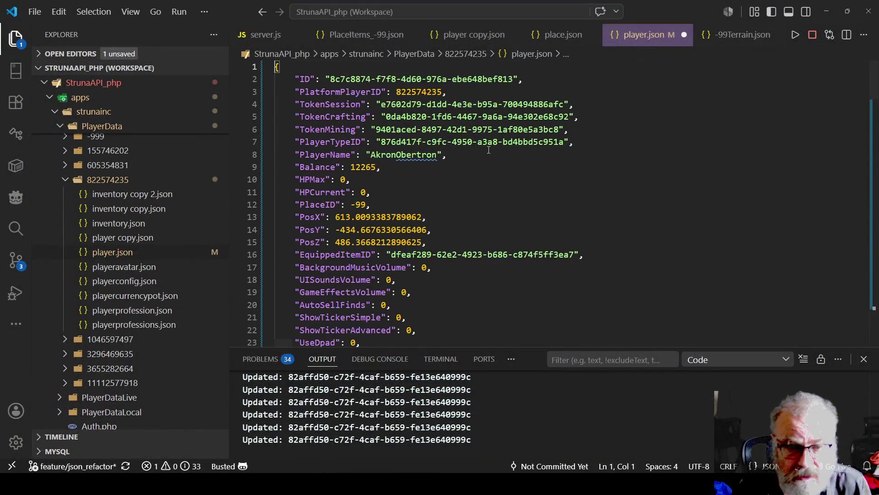
pyautogui.moveTo(335, 217); pyautogui.dragTo(422, 212)
pyautogui.write('0,')
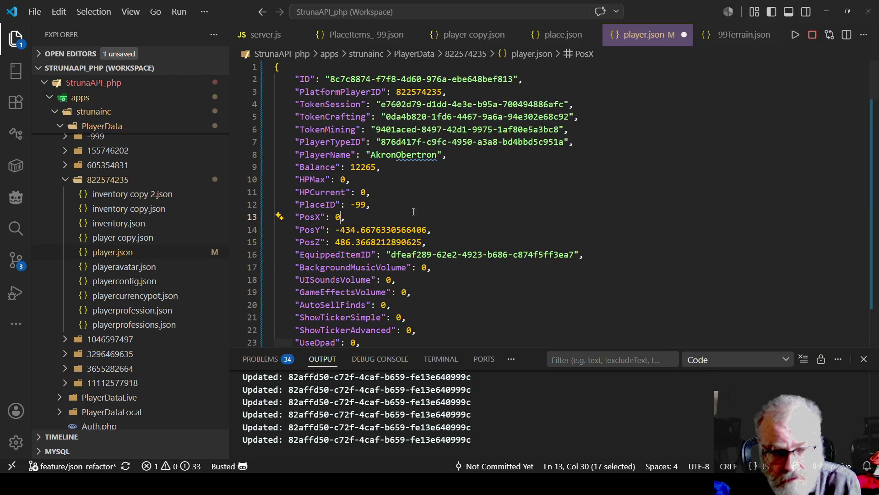
pyautogui.moveTo(337, 241); pyautogui.dragTo(420, 241)
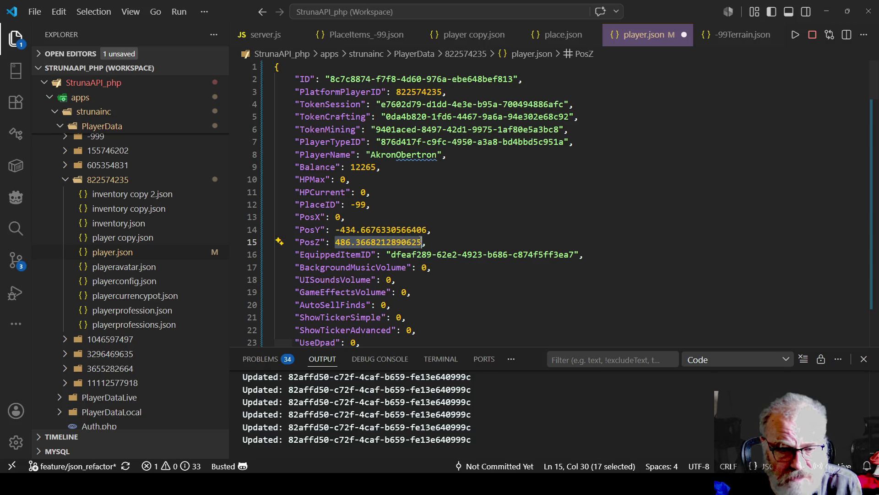
pyautogui.write('0,')
pyautogui.click(339, 229)
pyautogui.moveTo(339, 229); pyautogui.dragTo(428, 229)
pyautogui.write('500')
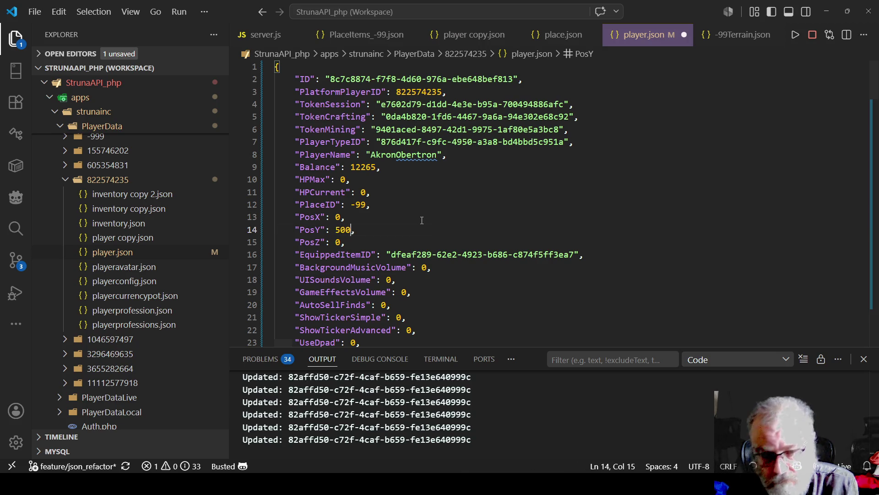
pyautogui.click(447, 206)
pyautogui.hotkey('ctrl', 's')
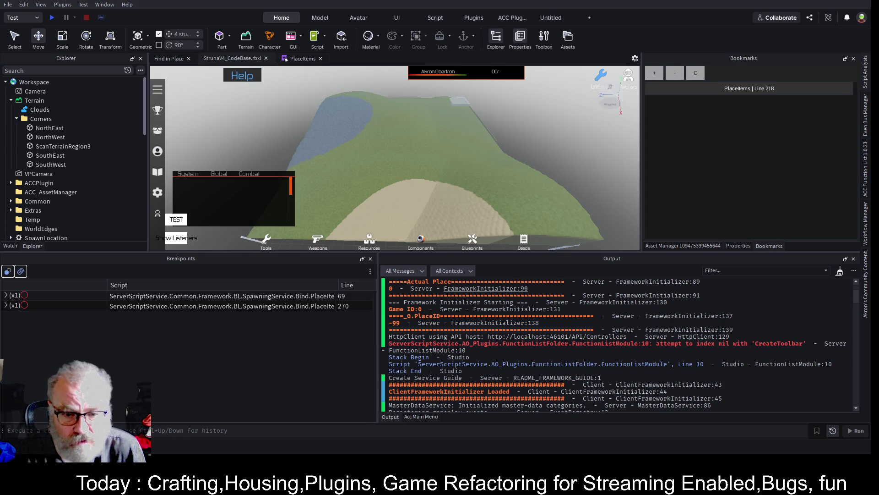
# Start a play test of the place and make the game view taller
pyautogui.click(52, 18)
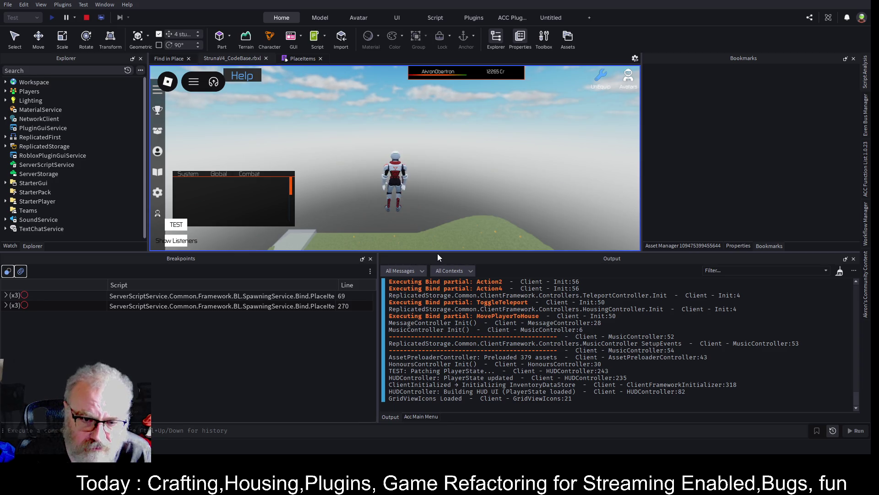
pyautogui.moveTo(438, 254); pyautogui.dragTo(440, 356)
# Make the character jump on the terrain, then stop the play test
pyautogui.press('space')
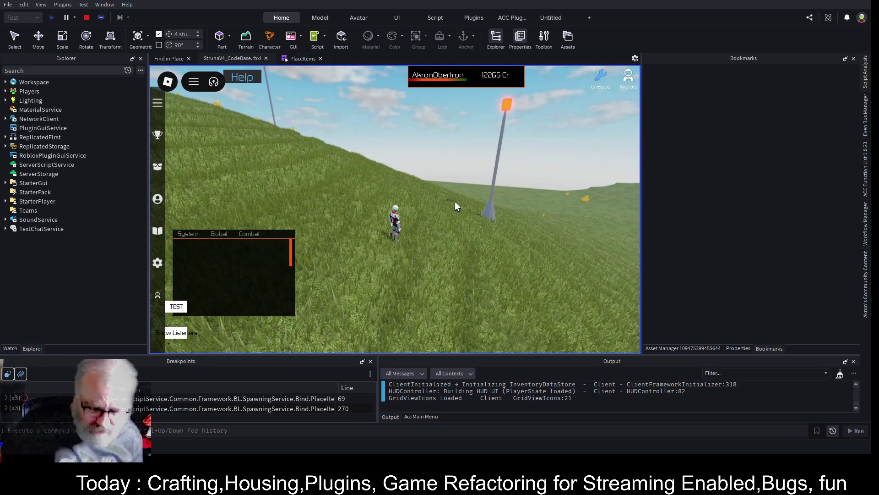
pyautogui.click(86, 17)
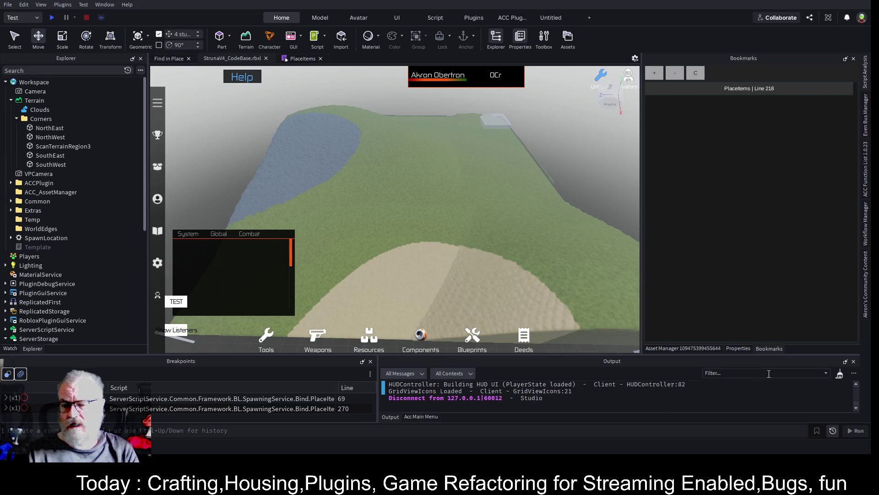
# In Asset Manager, enable the watcher, load place -99 and clear the existing terrain
pyautogui.click(685, 350)
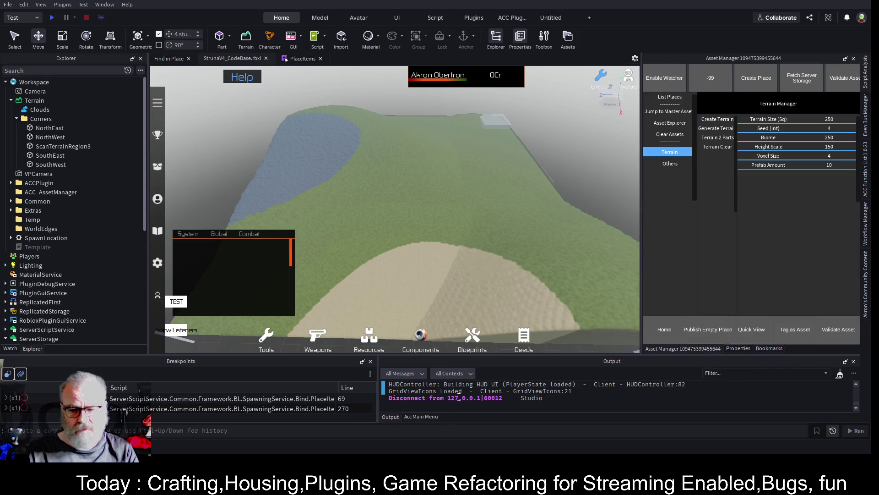
pyautogui.click(660, 79)
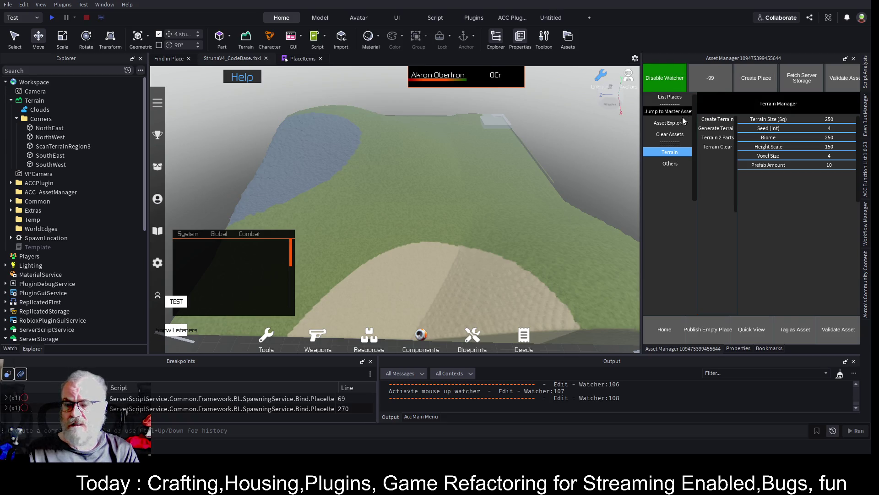
pyautogui.click(677, 98)
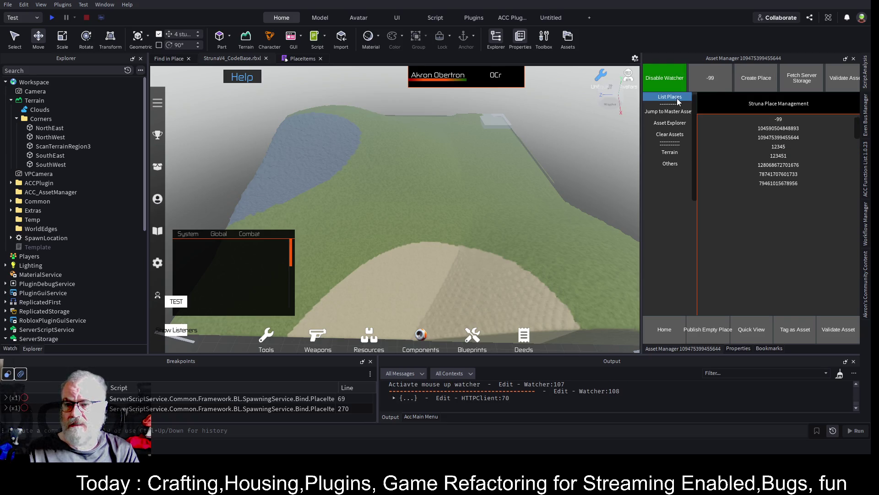
pyautogui.click(787, 119)
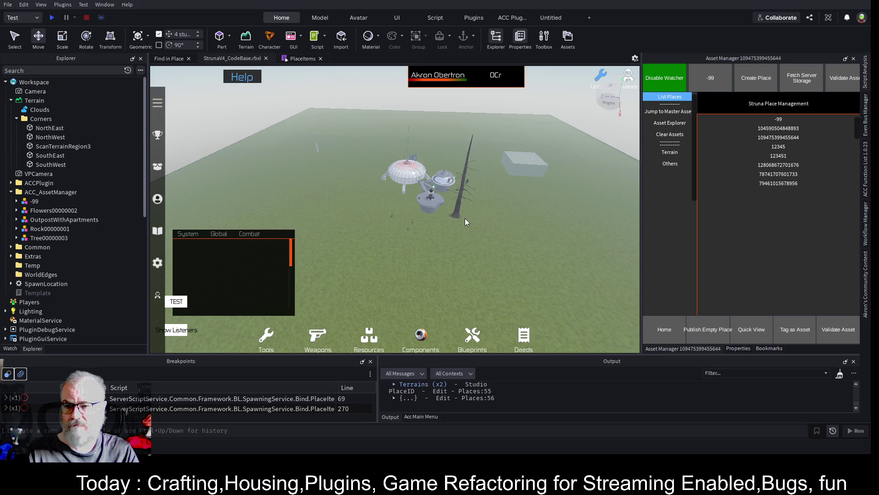
pyautogui.click(673, 153)
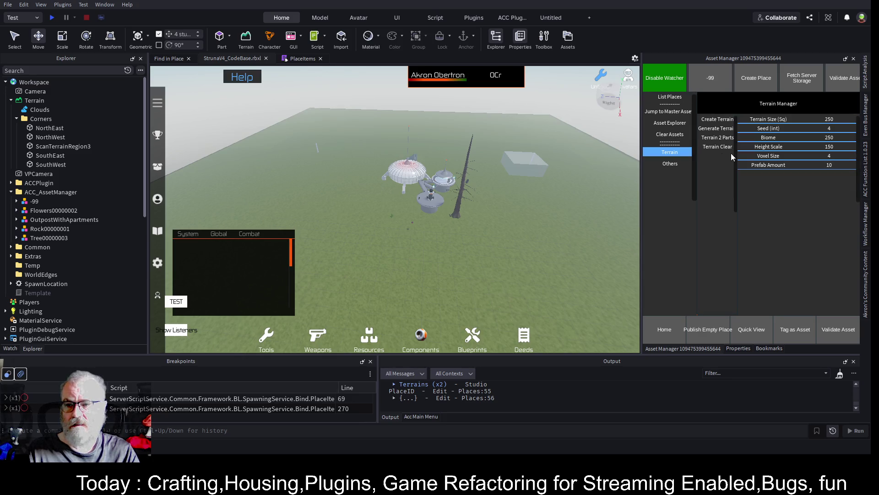
pyautogui.click(720, 147)
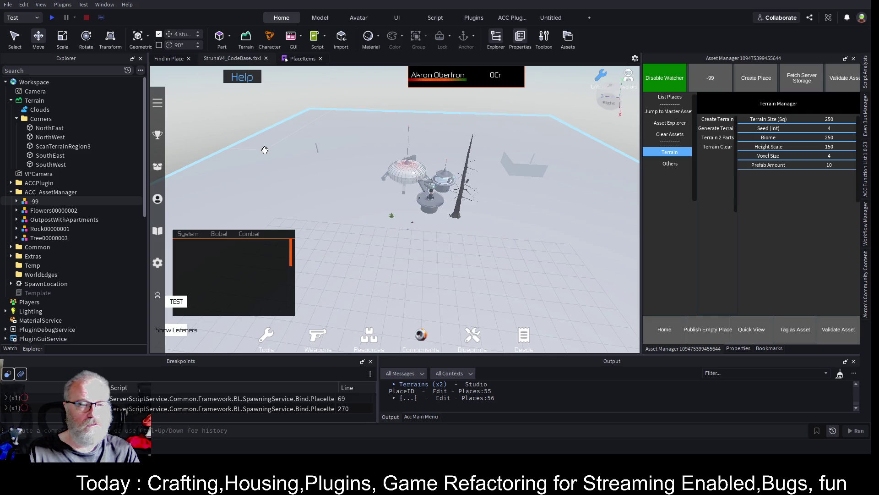
# Delete the -99 model and drag OutpostWithApartments to a new spot on the terrain
pyautogui.click(46, 191)
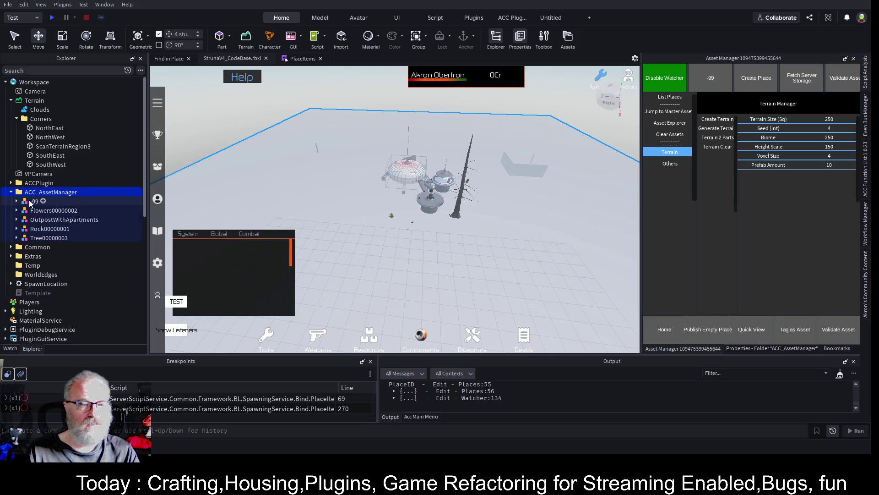
pyautogui.click(30, 203)
pyautogui.press('Delete')
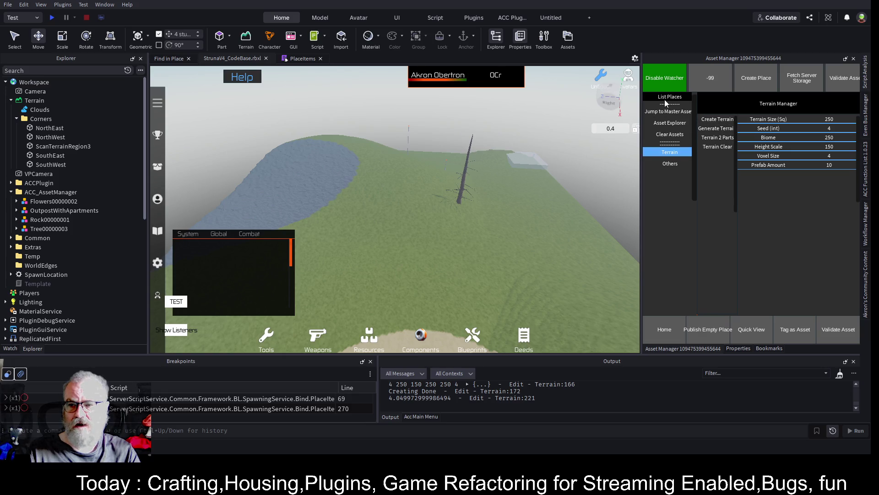
pyautogui.click(69, 210)
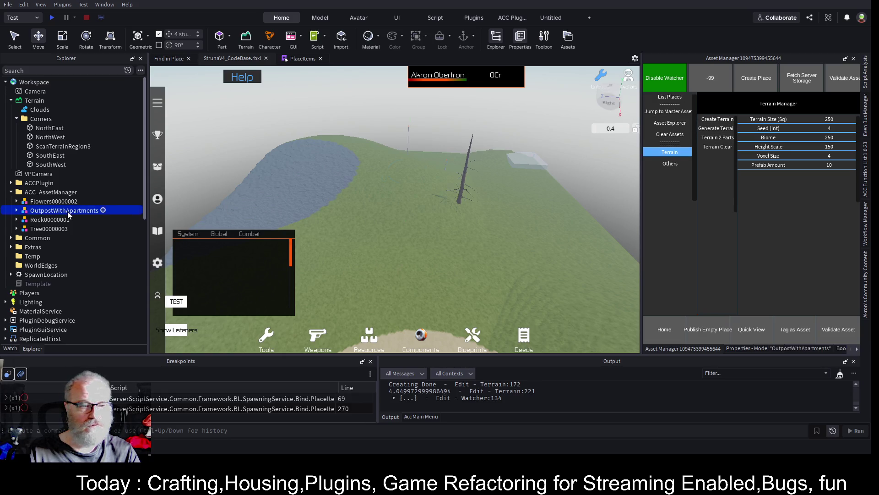
pyautogui.moveTo(454, 173)
pyautogui.mouseDown()
pyautogui.moveTo(581, 183)
pyautogui.moveTo(561, 192)
pyautogui.moveTo(567, 207)
pyautogui.mouseUp()
pyautogui.scroll(10, 567, 206)
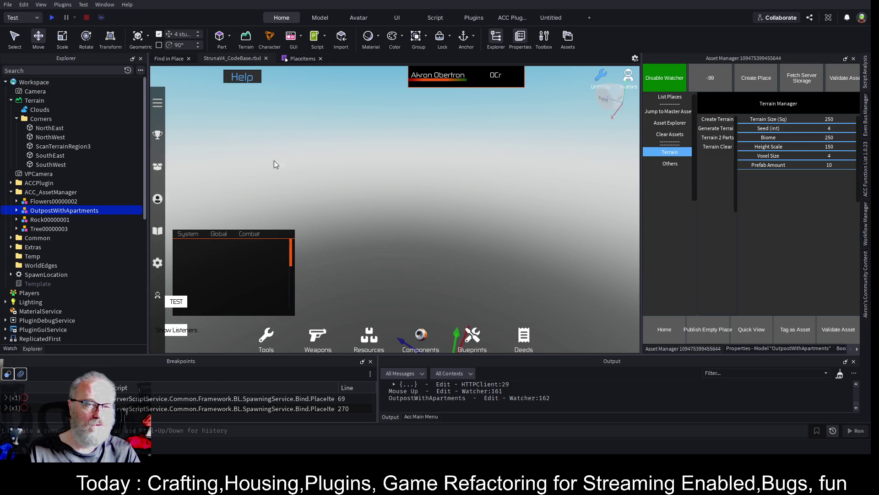
# Frame the OutpostWithApartments model in the view and raise it above the ground
pyautogui.click(19, 211)
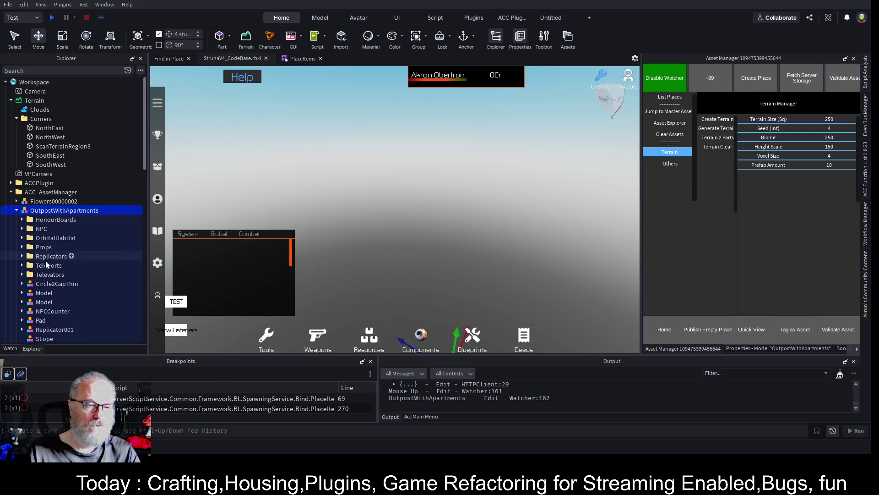
pyautogui.click(44, 301)
pyautogui.press('f')
pyautogui.scroll(-5, 442, 220)
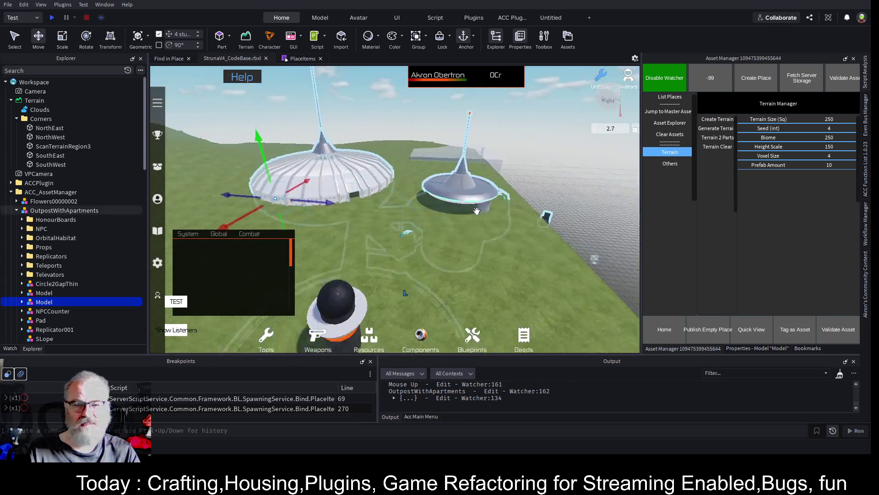
pyautogui.click(64, 210)
pyautogui.scroll(-3, 554, 237)
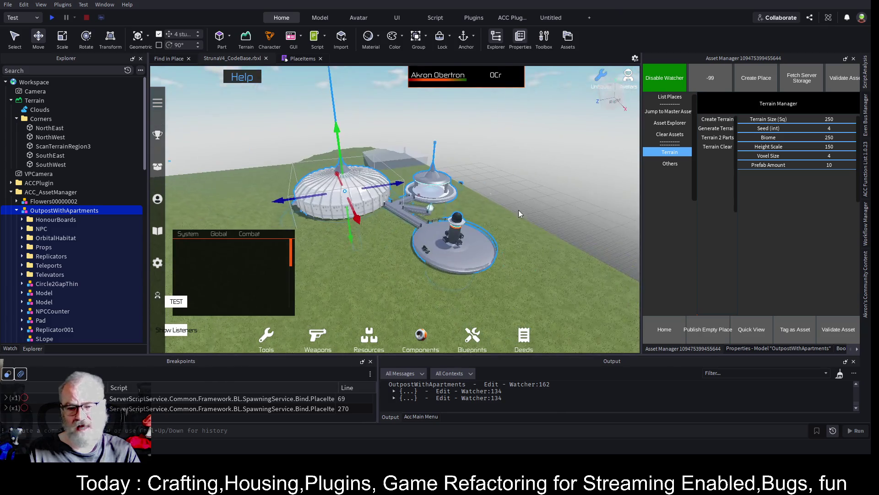
pyautogui.moveTo(341, 147); pyautogui.dragTo(333, 122)
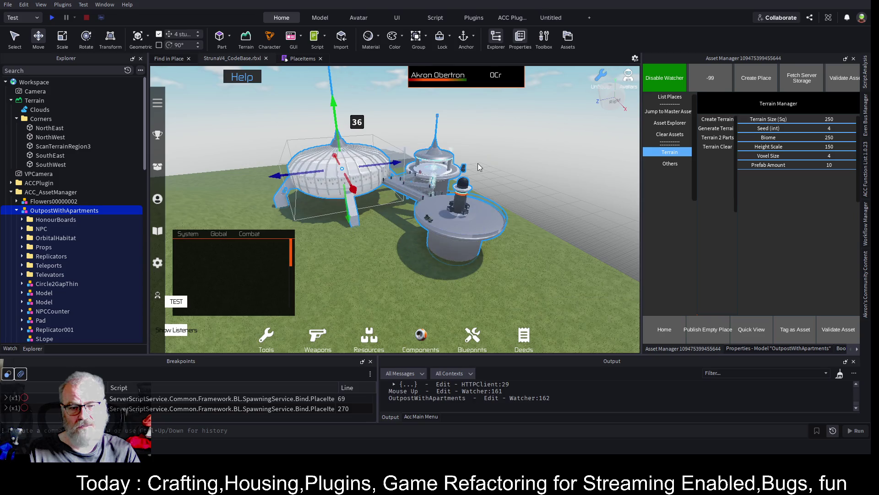
# Rotate the outpost about 60 degrees, lower it about 5 studs onto terrain, and select the nearby tree
pyautogui.click(86, 37)
pyautogui.moveTo(376, 175); pyautogui.dragTo(337, 184)
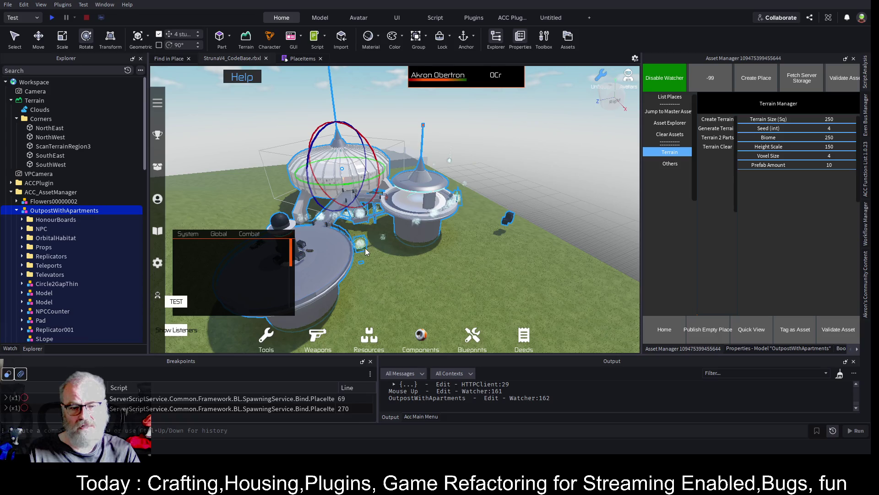
pyautogui.hotkey('ctrl', '2')
pyautogui.moveTo(332, 119); pyautogui.dragTo(333, 135)
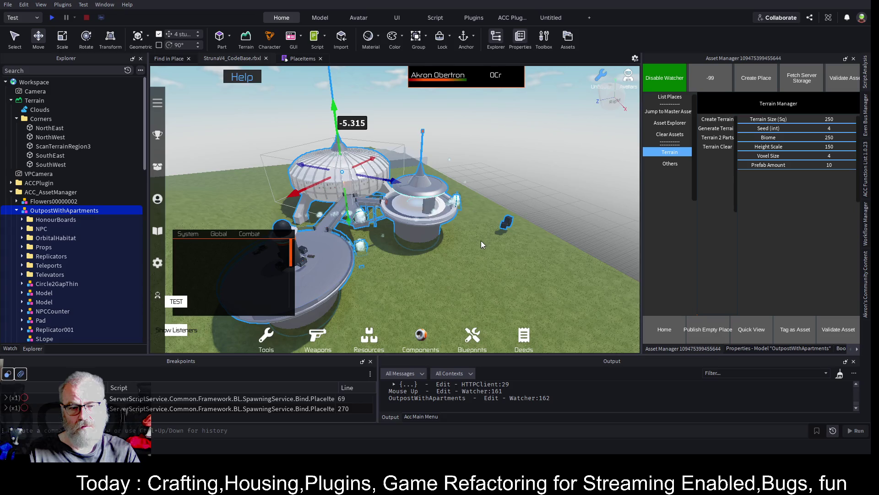
pyautogui.press('w')
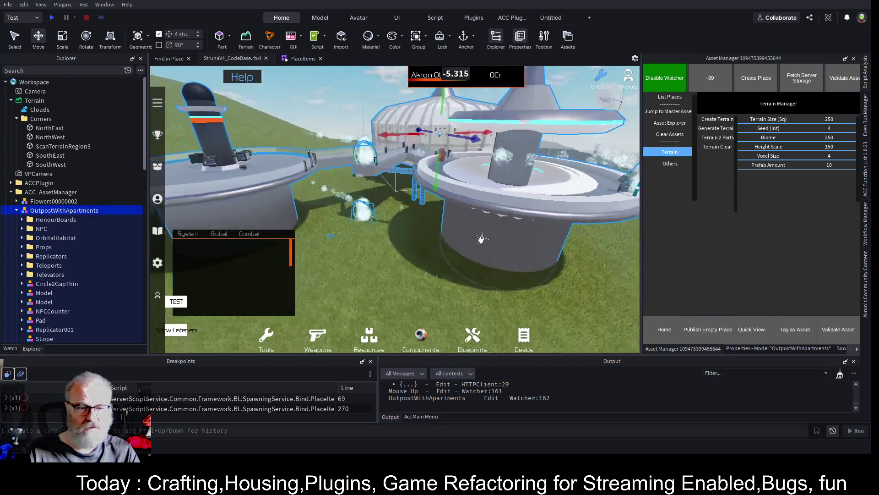
pyautogui.press('s')
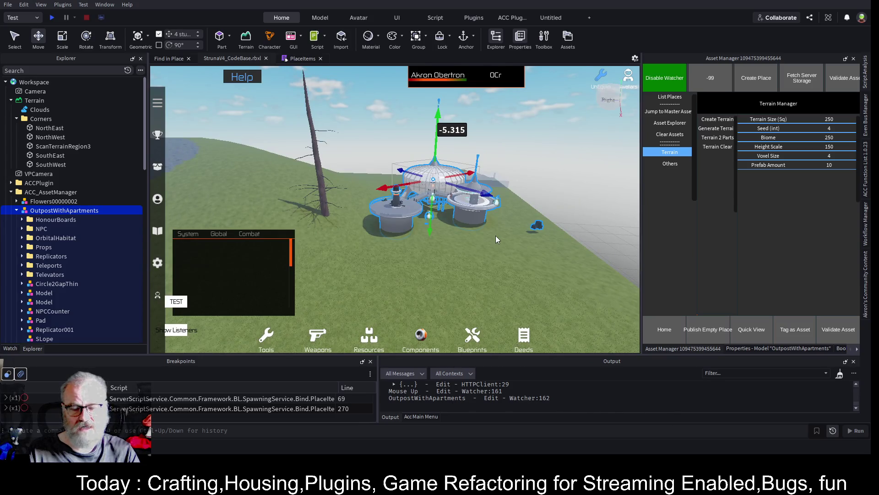
pyautogui.click(320, 193)
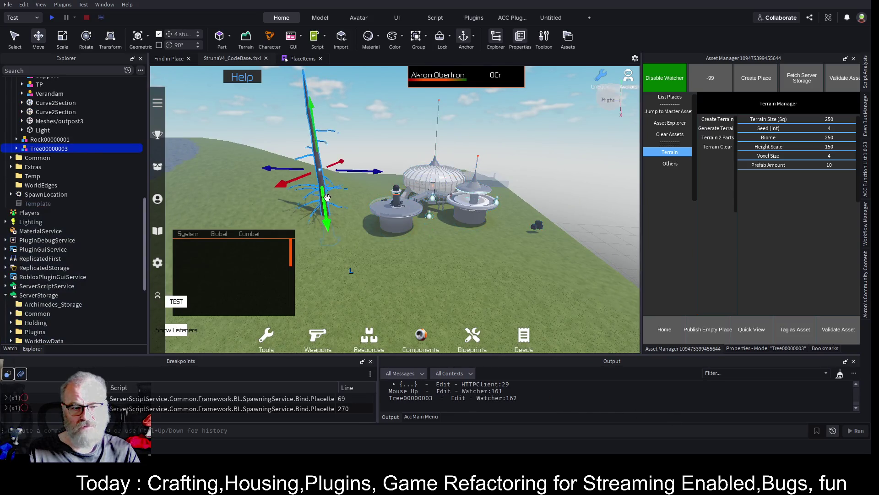
# Move the tree far right of the outpost, clear the Output log and disable the watcher
pyautogui.moveTo(367, 179)
pyautogui.mouseDown()
pyautogui.moveTo(592, 207)
pyautogui.moveTo(627, 198)
pyautogui.moveTo(587, 151)
pyautogui.moveTo(591, 134)
pyautogui.mouseUp()
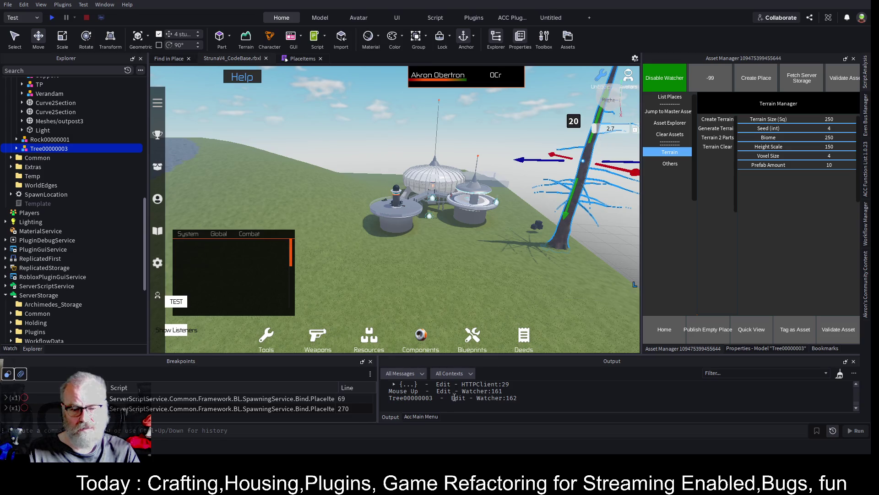
pyautogui.click(840, 375)
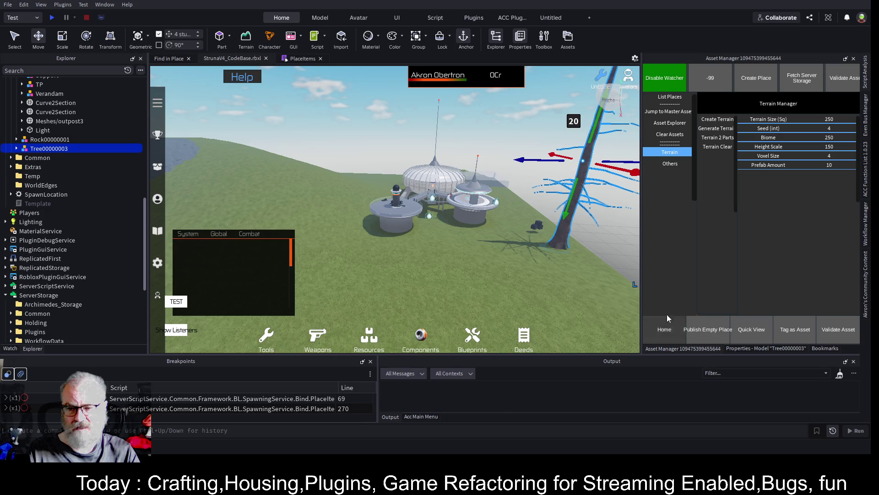
pyautogui.click(663, 87)
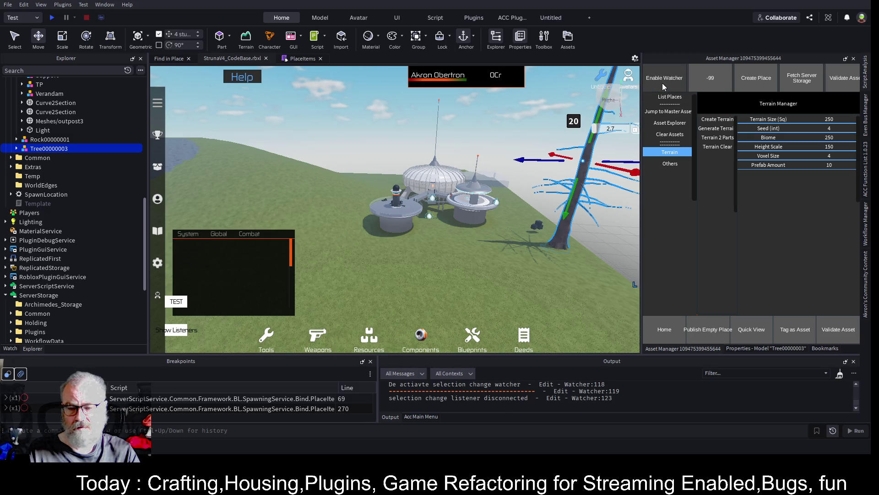
# Clear all placed assets and create a new terrain
pyautogui.click(675, 136)
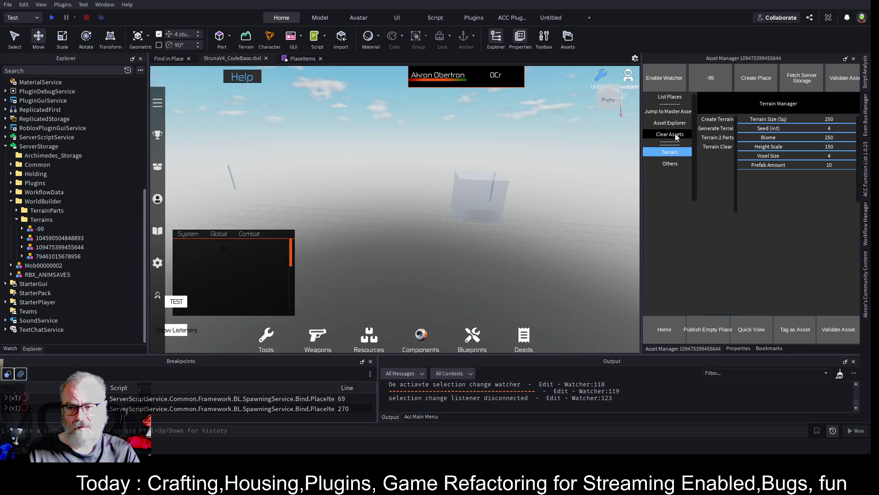
pyautogui.click(721, 118)
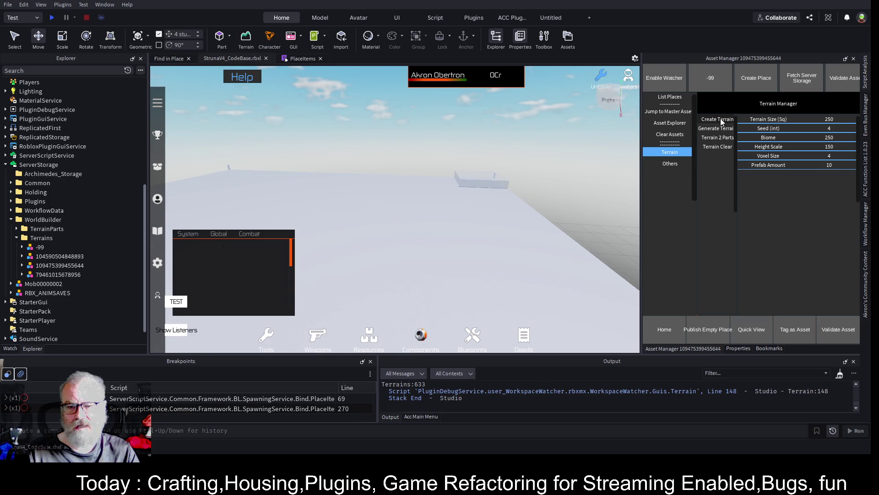
pyautogui.click(226, 190)
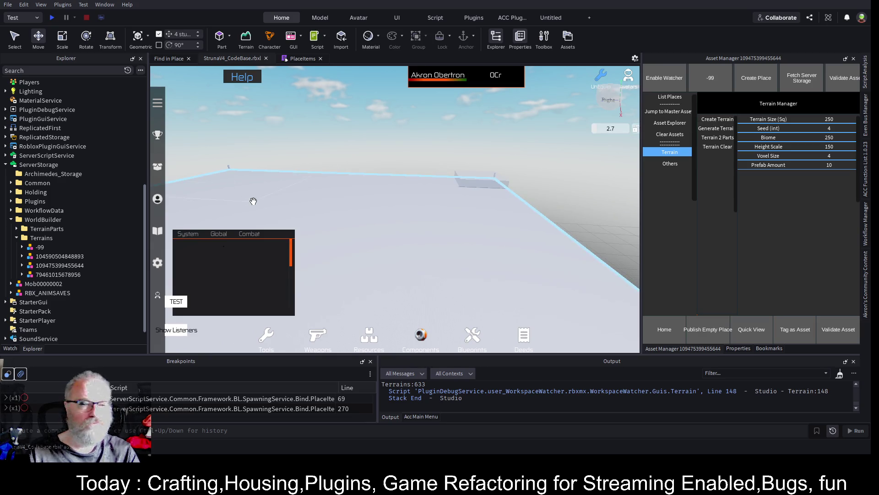
pyautogui.click(249, 149)
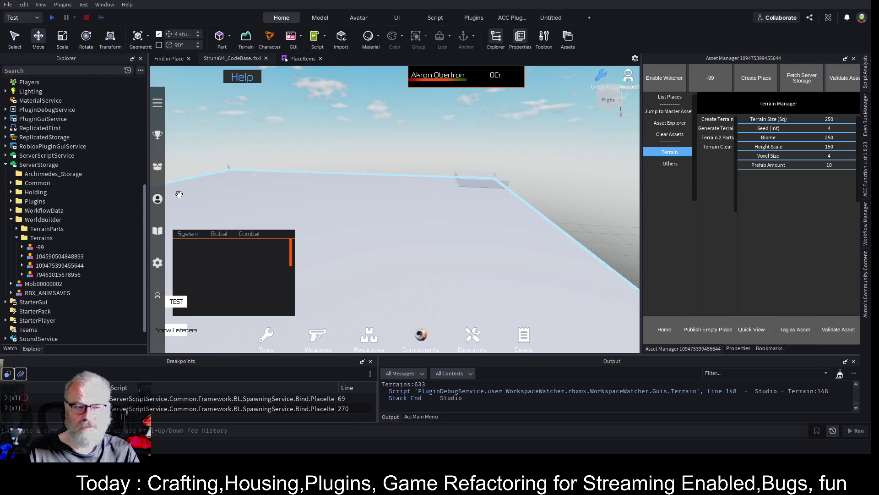
# Delete the worldMap model and Grass part, then generate fresh terrain
pyautogui.scroll(7, 106, 133)
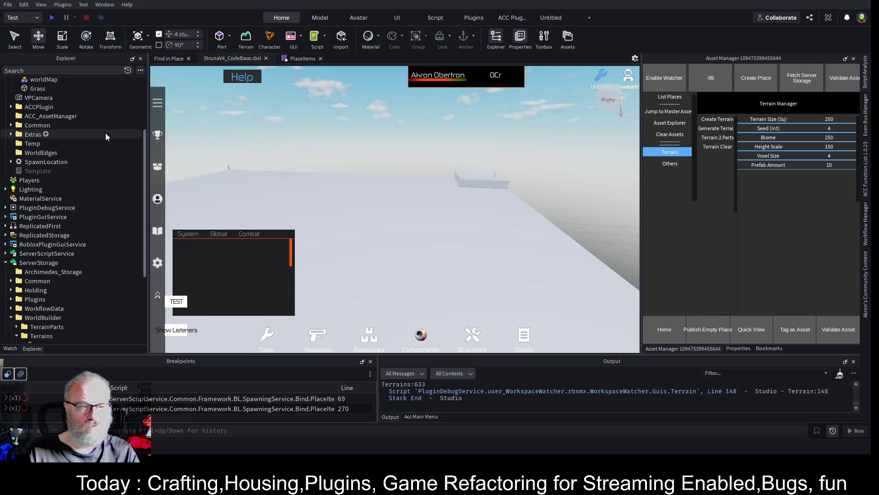
pyautogui.click(37, 175)
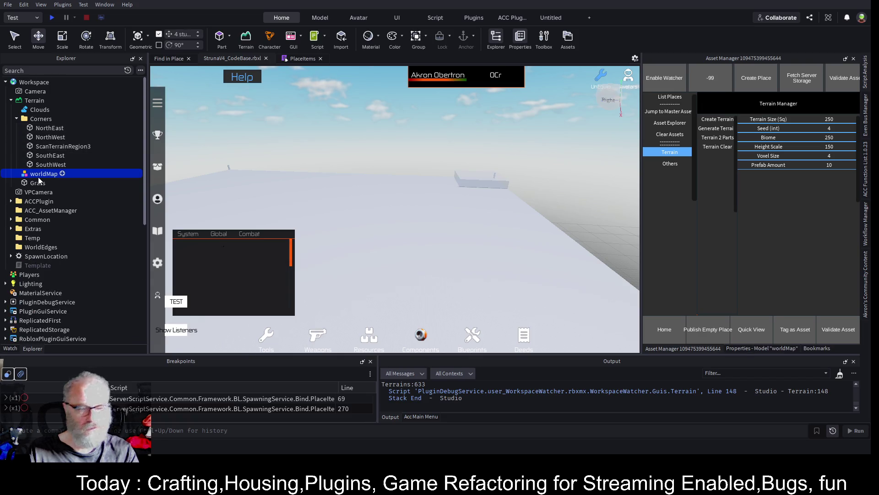
pyautogui.press('Delete')
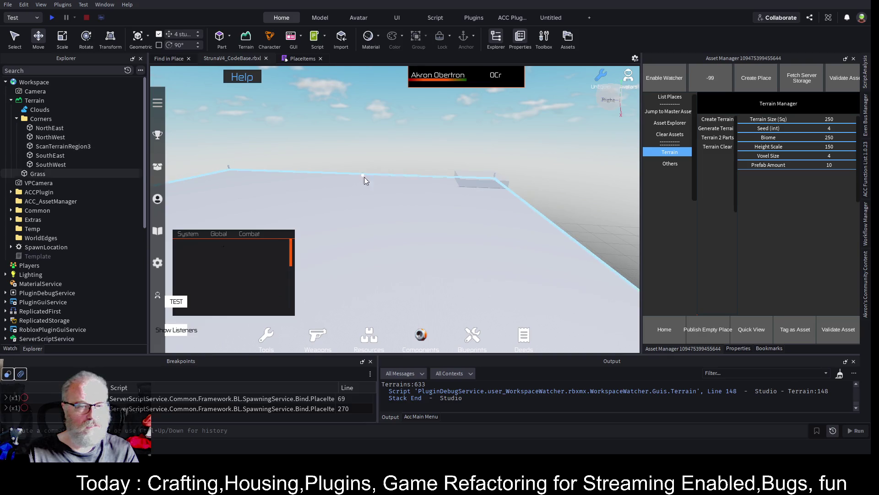
pyautogui.click(518, 237)
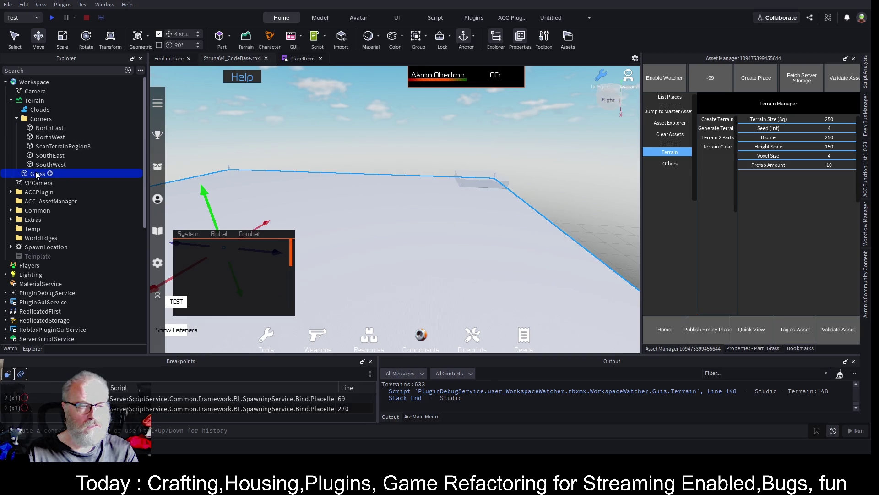
pyautogui.press('Delete')
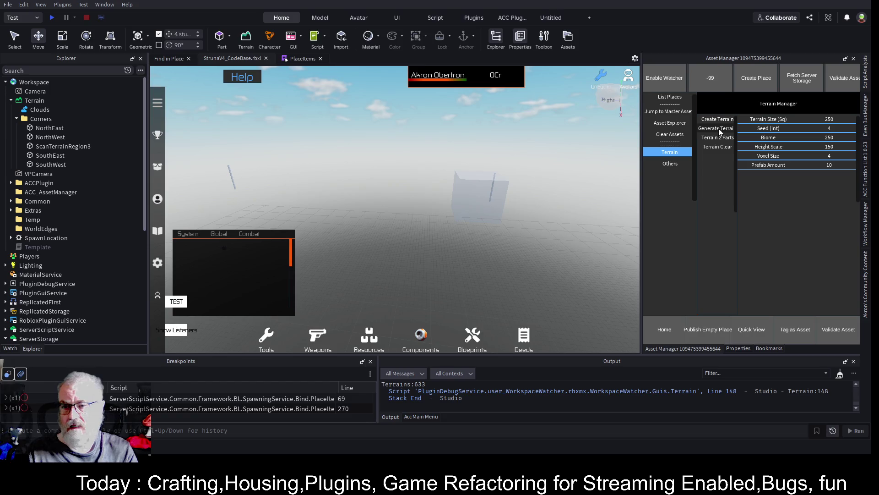
pyautogui.click(715, 128)
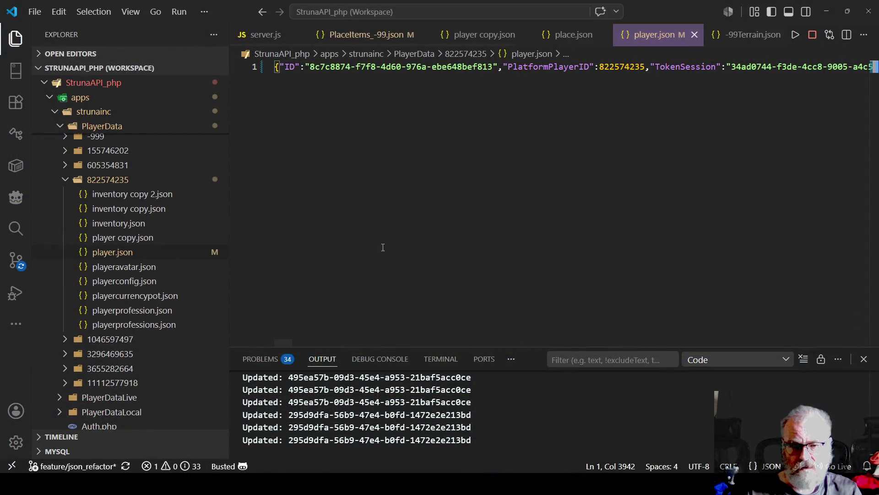
# Open PlaceItems_-99.json and select its OutpostWithApartments, Rock, Flowers and Tree entries for copying
pyautogui.scroll(-6, 151, 206)
pyautogui.scroll(-5, 162, 227)
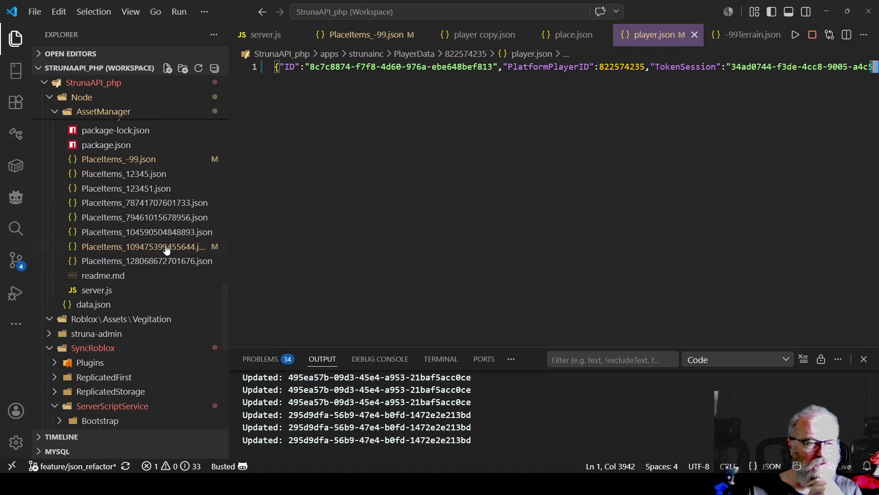
pyautogui.click(140, 159)
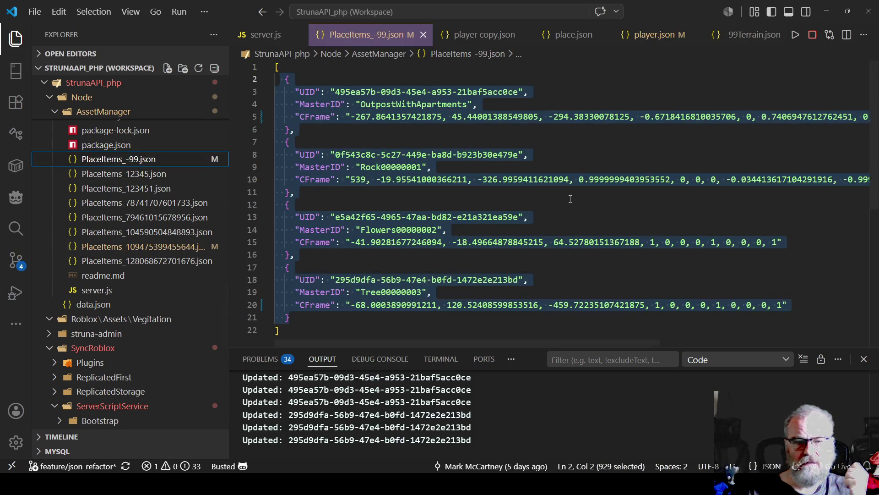
pyautogui.click(570, 199)
pyautogui.scroll(-3, 571, 199)
pyautogui.scroll(3, 472, 177)
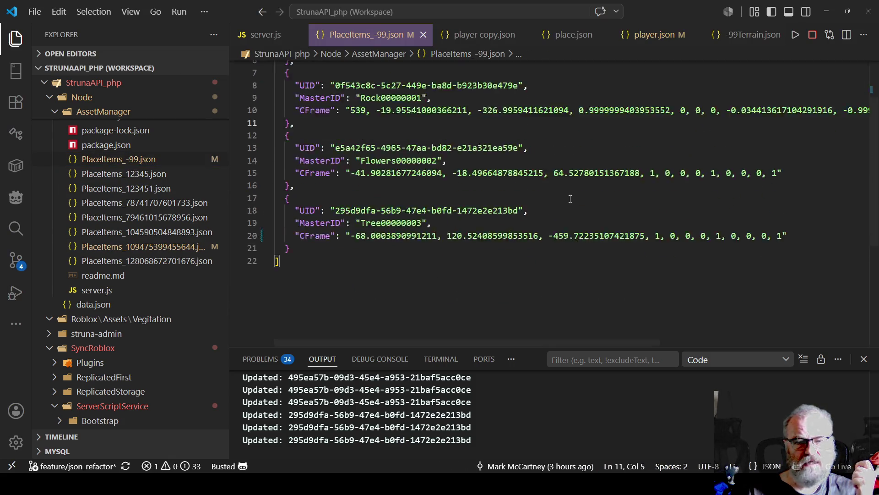
pyautogui.moveTo(293, 317)
pyautogui.mouseDown()
pyautogui.moveTo(261, 95)
pyautogui.moveTo(274, 82)
pyautogui.mouseUp()
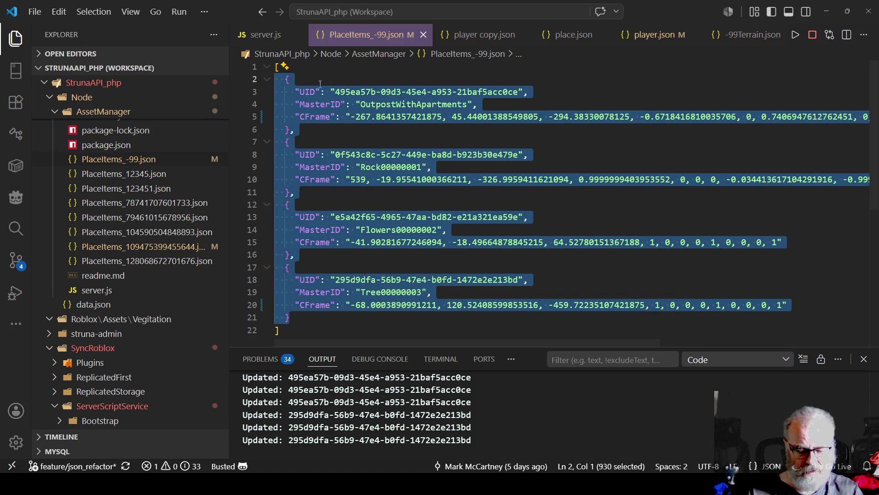
# In place.json, expand PlaceItems and paste the copied entries over the old ones
pyautogui.click(572, 34)
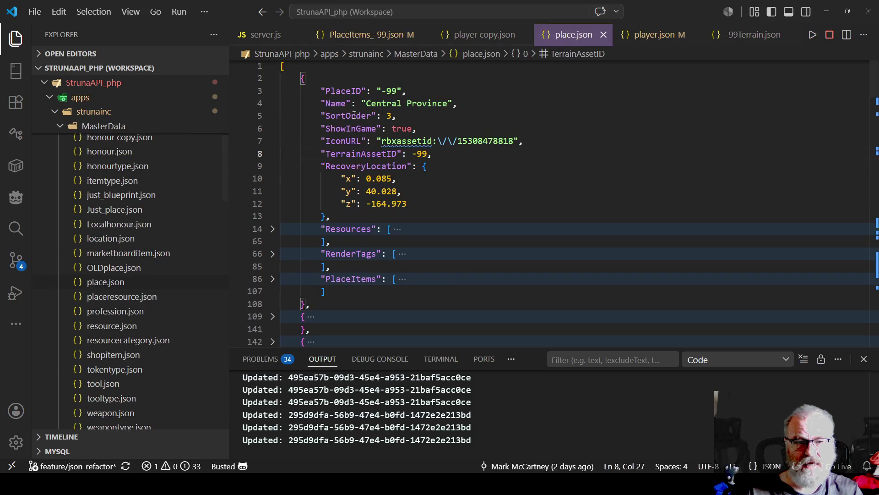
pyautogui.scroll(-3, 347, 233)
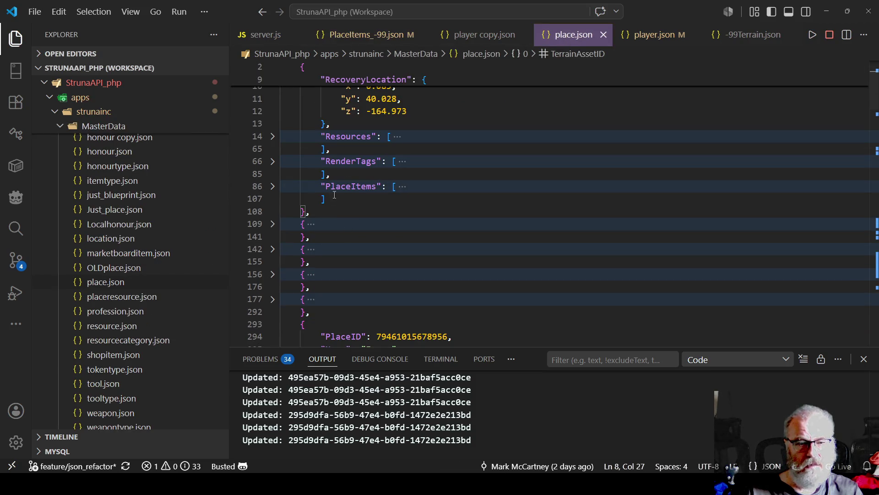
pyautogui.click(272, 186)
pyautogui.moveTo(338, 199)
pyautogui.mouseDown()
pyautogui.moveTo(398, 262)
pyautogui.moveTo(356, 271)
pyautogui.mouseUp()
pyautogui.scroll(-6, 389, 263)
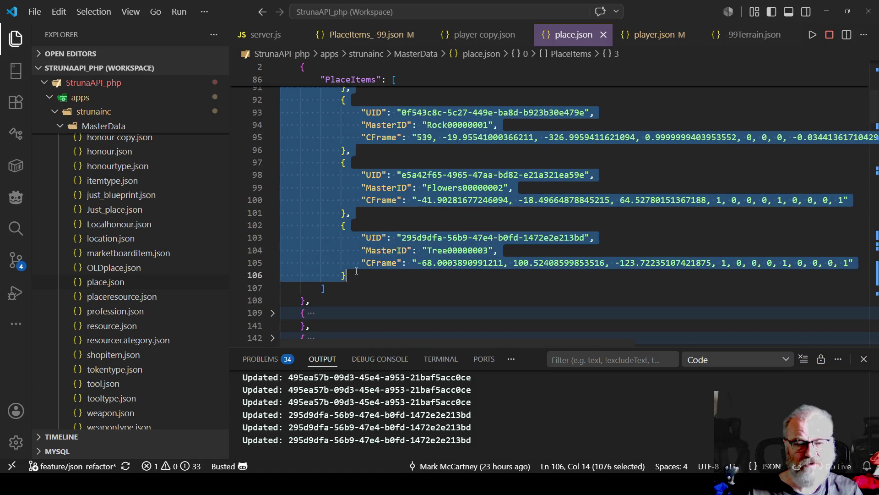
pyautogui.hotkey('ctrl', 'v')
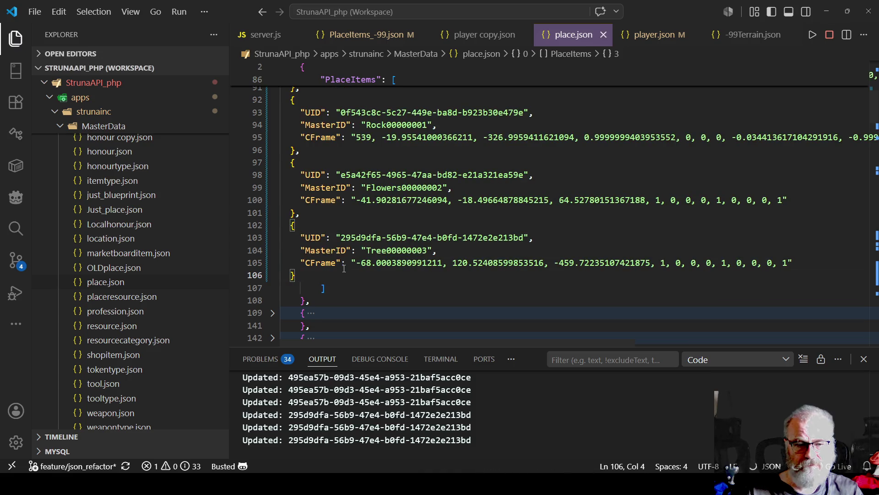
pyautogui.hotkey('alt', 'Tab')
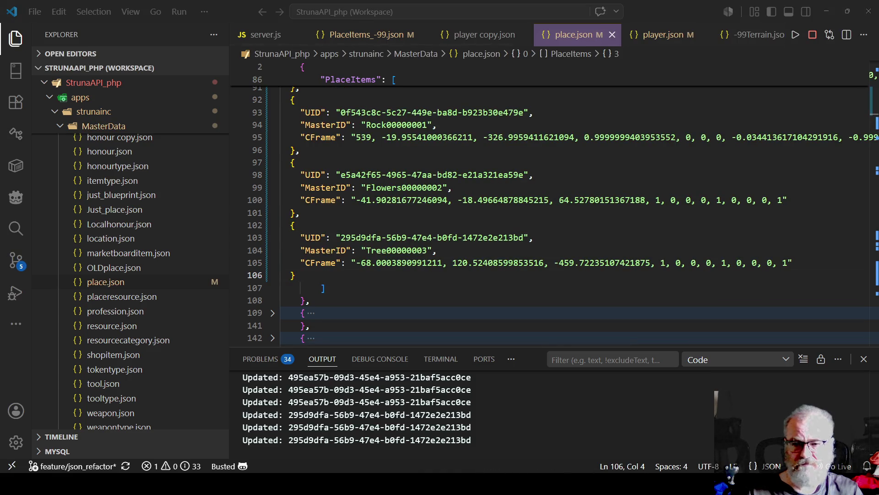
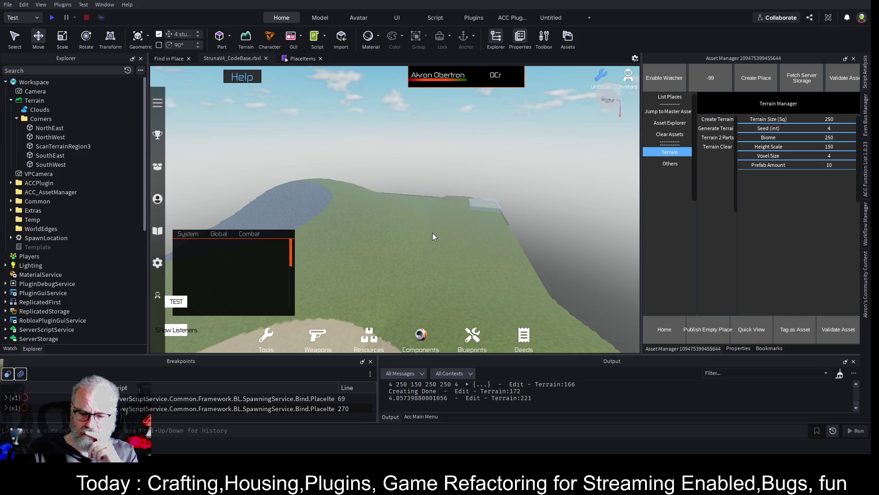
# Start a playtest of the place and widen the game view
pyautogui.click(53, 19)
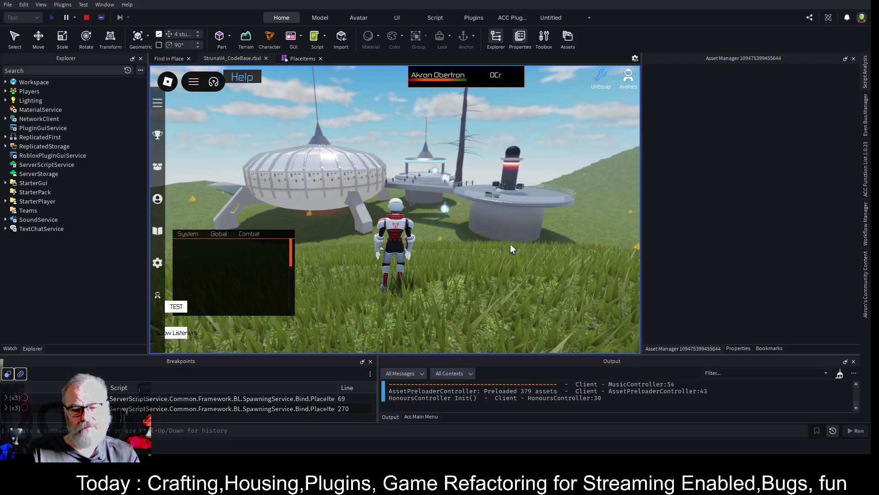
pyautogui.moveTo(641, 243); pyautogui.dragTo(717, 245)
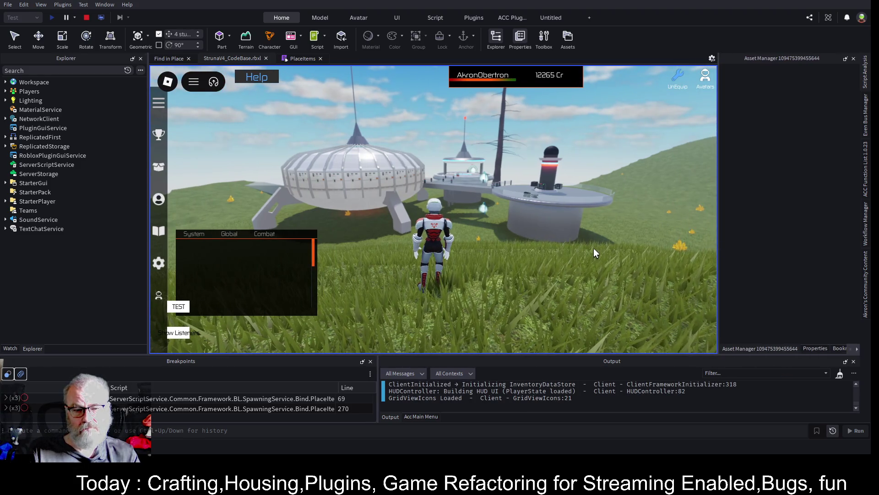
# Equip the OOF001 tool from the inventory and scan for resources twice
pyautogui.press('i')
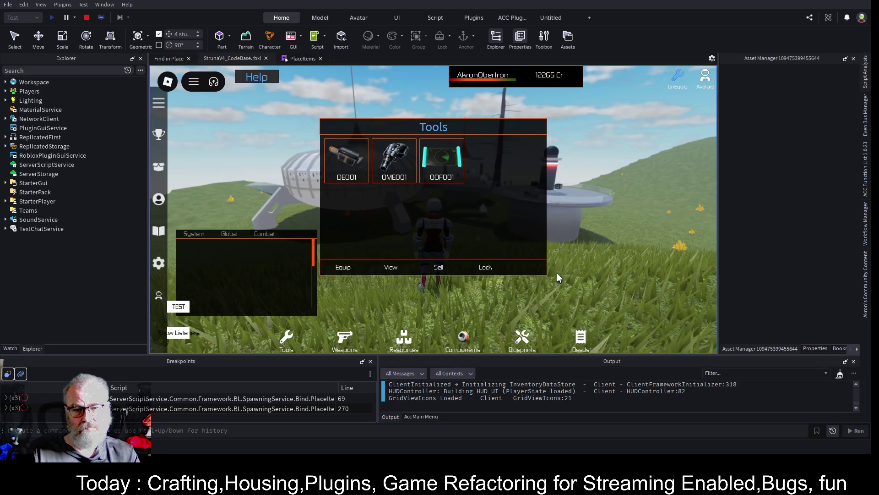
pyautogui.click(452, 182)
pyautogui.press('e')
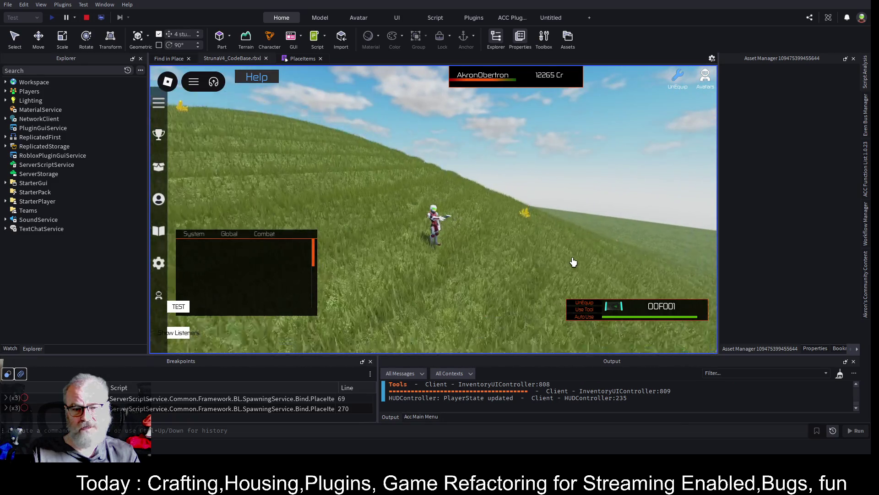
pyautogui.click(524, 273)
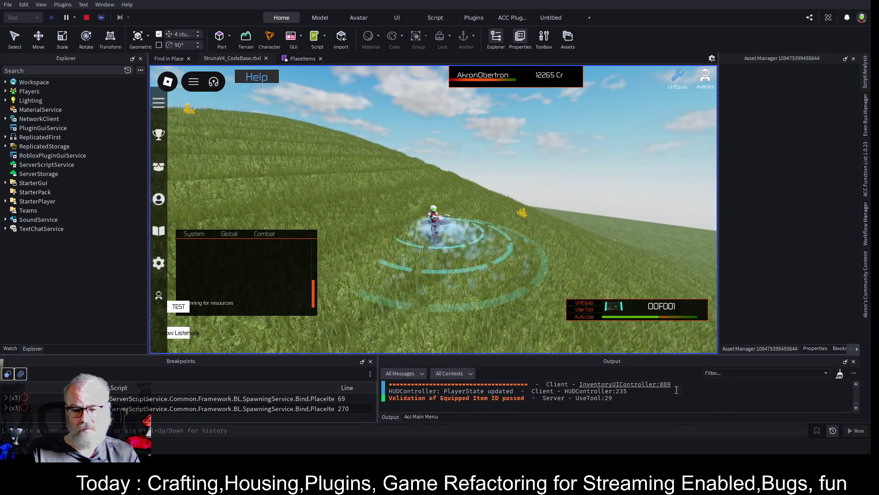
pyautogui.click(510, 239)
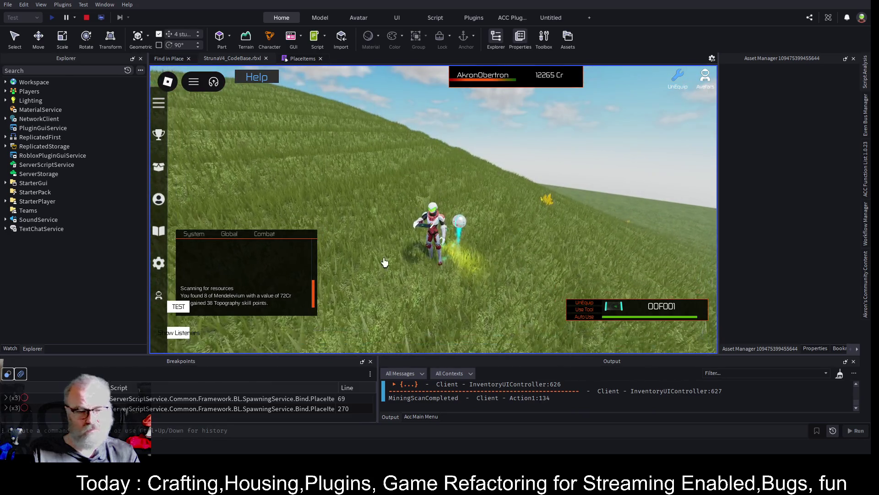
# Move the chat window aside, then equip OME001 and extract the Mendelevium
pyautogui.moveTo(221, 270); pyautogui.dragTo(230, 223)
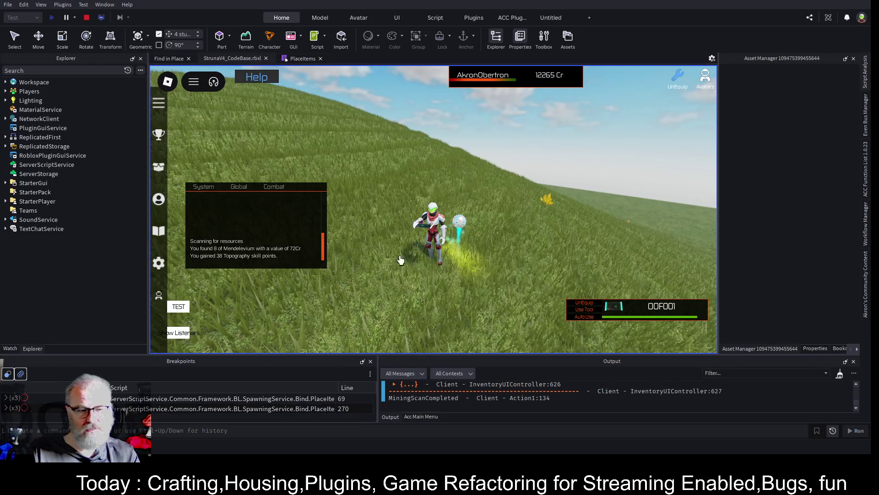
pyautogui.click(577, 302)
pyautogui.click(394, 161)
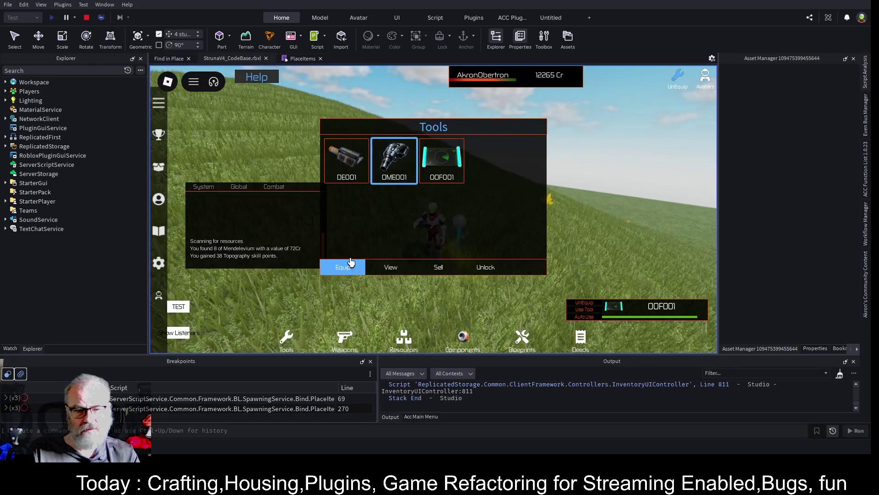
pyautogui.click(348, 263)
pyautogui.click(589, 318)
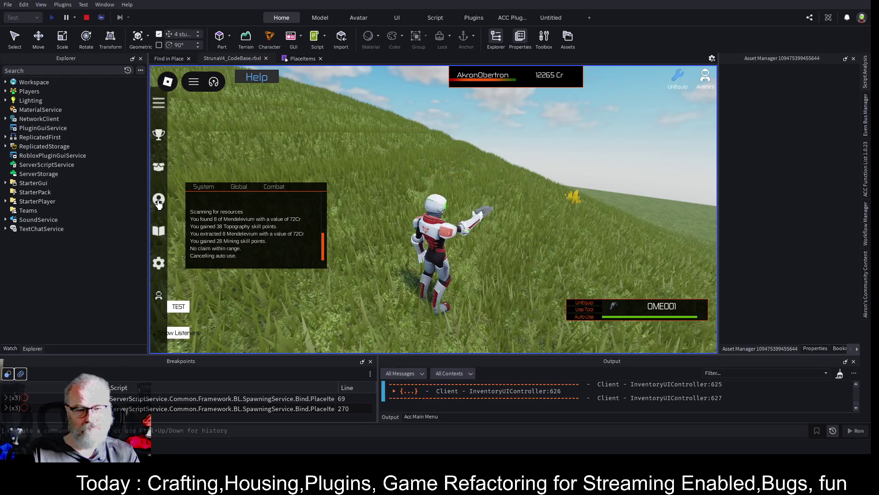
# Unequip the tool and run the character up to the pickup truck
pyautogui.press('1')
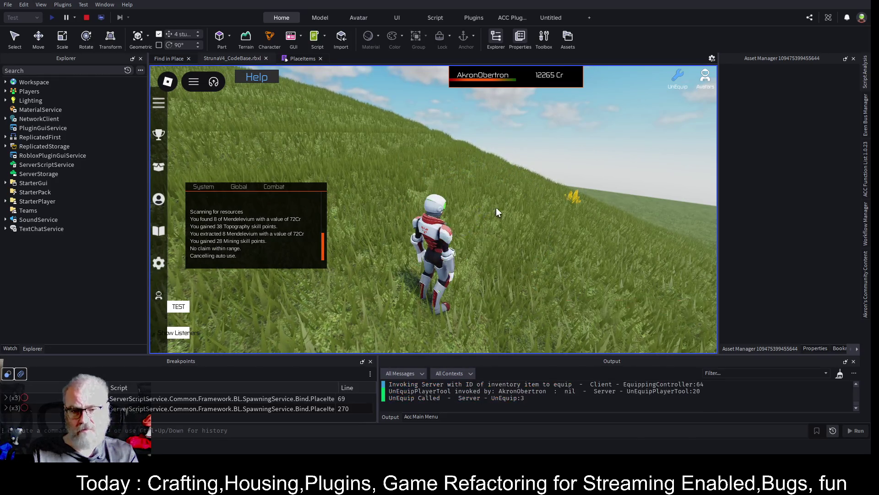
pyautogui.press('w')
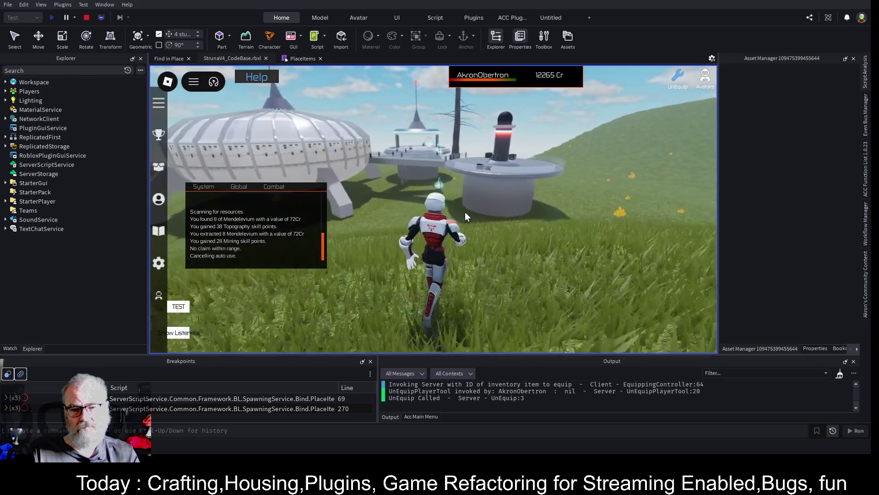
pyautogui.scroll(3, 521, 230)
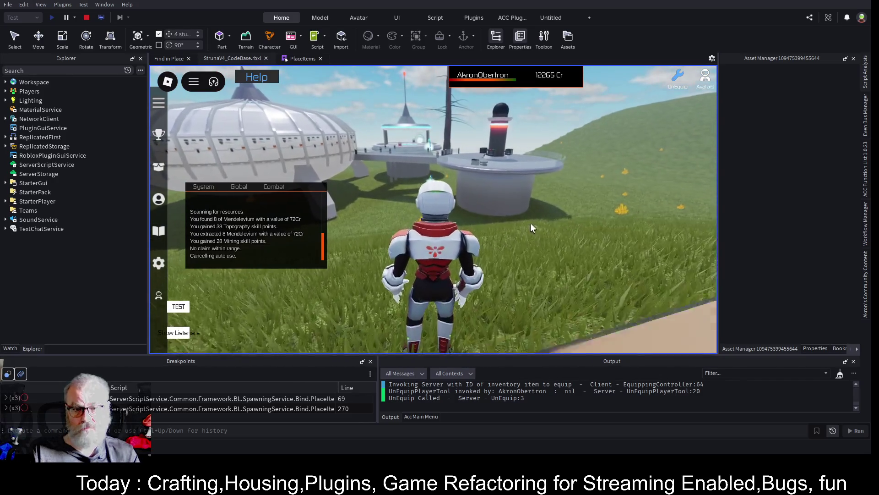
pyautogui.scroll(-5, 530, 222)
pyautogui.press('w')
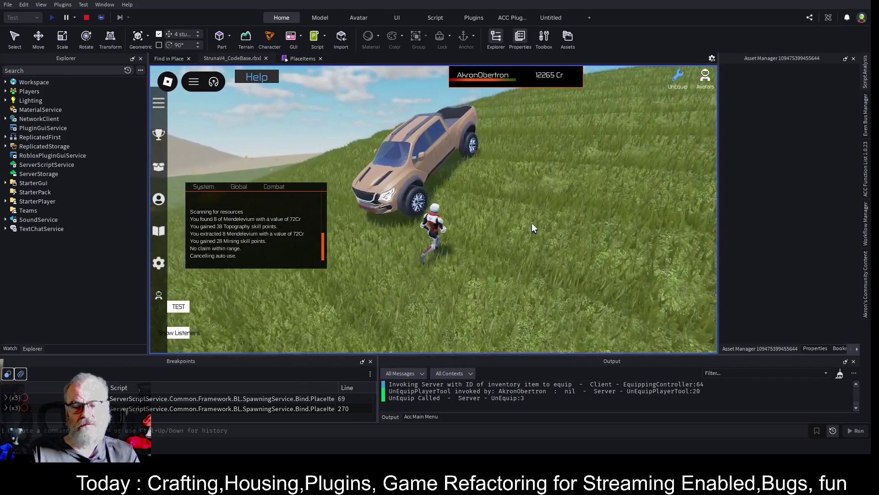
pyautogui.press('w')
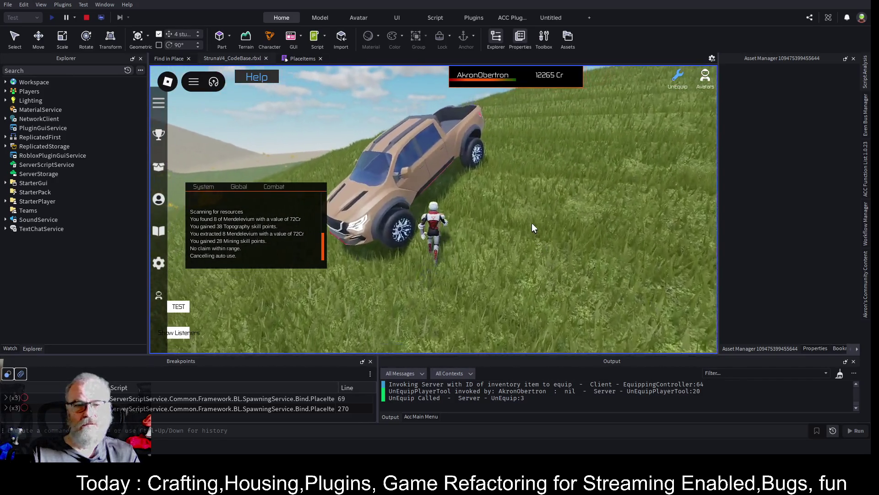
pyautogui.press('w')
pyautogui.press('w')
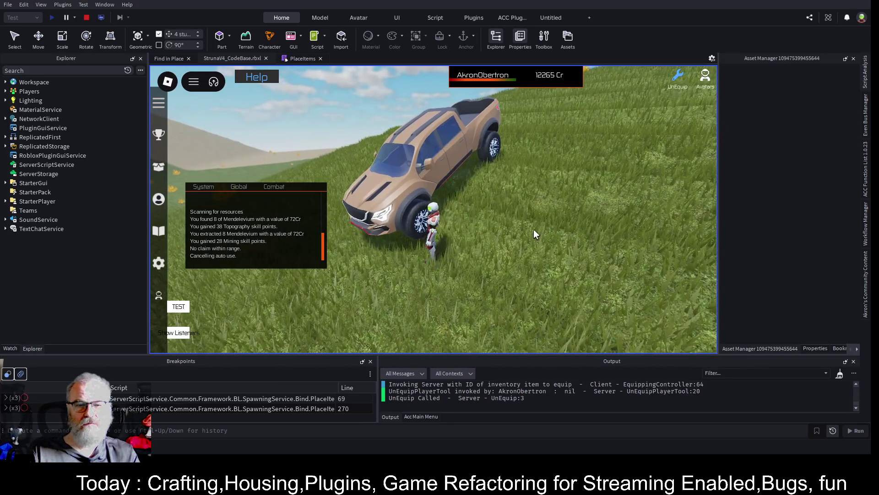
# Get into the pickup, drive it over the hill toward the buildings, and jump out
pyautogui.press('e')
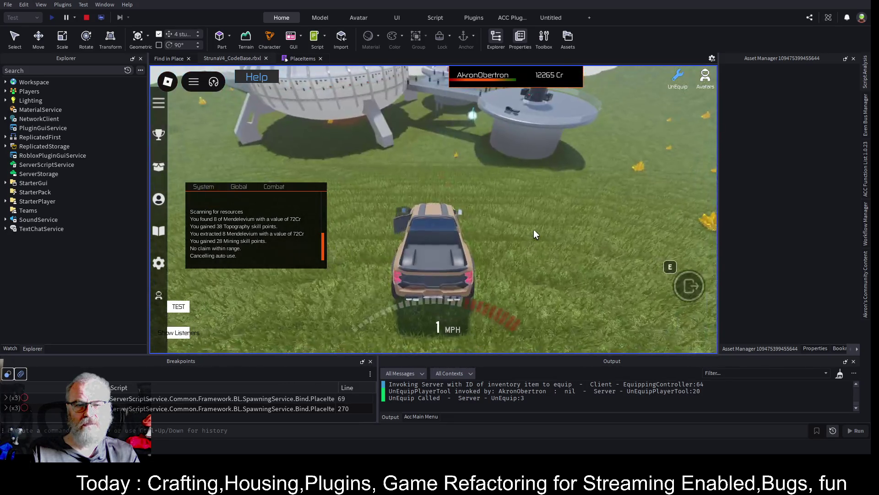
pyautogui.press('w')
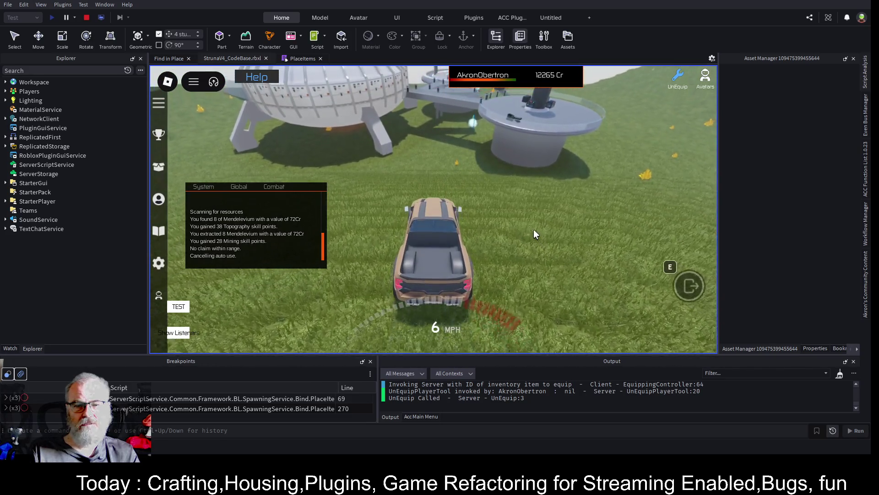
pyautogui.press('w')
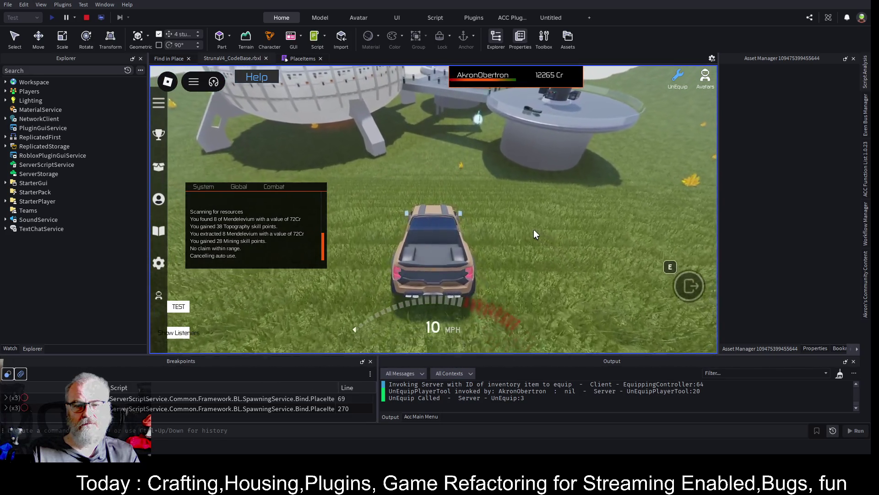
pyautogui.press('a')
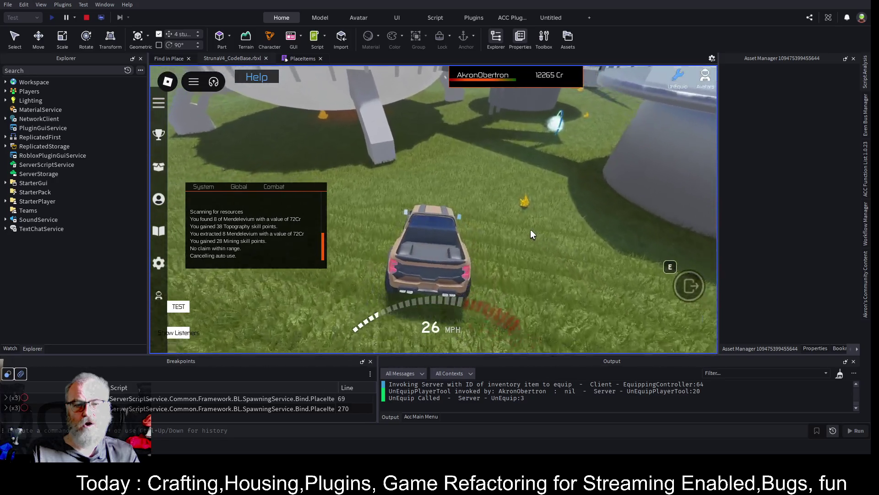
pyautogui.press('w')
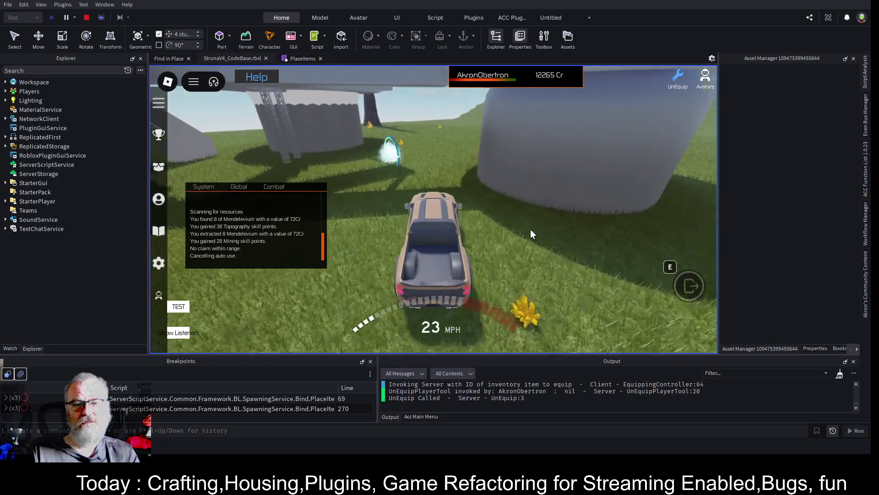
pyautogui.press('space')
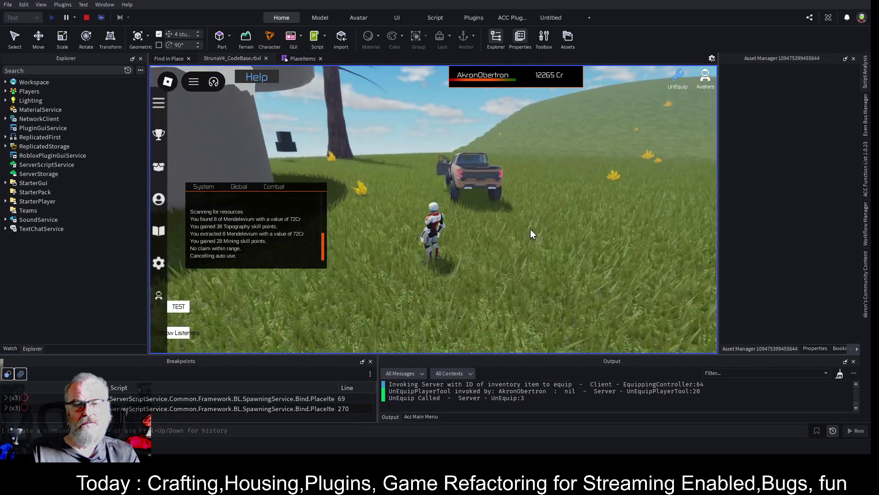
# Run through the glowing ring, along the walkway onto the teleport pad, and dismiss the destinations window
pyautogui.press('w')
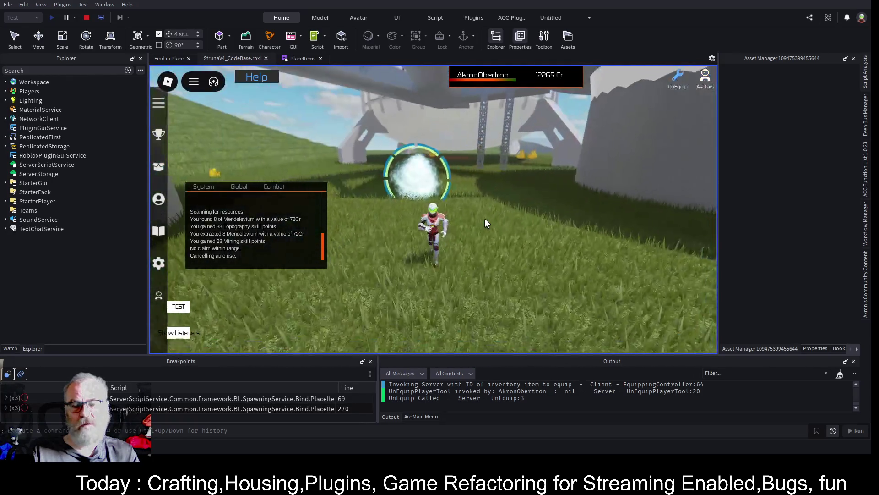
pyautogui.press('w')
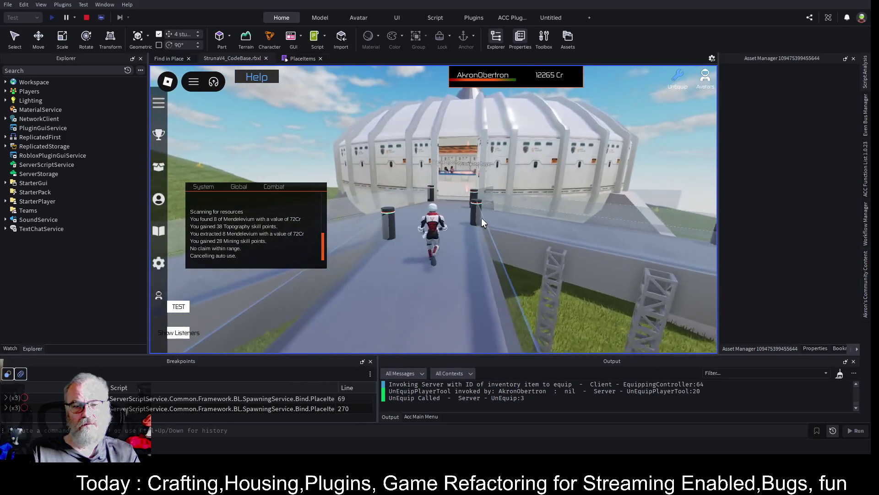
pyautogui.press('w')
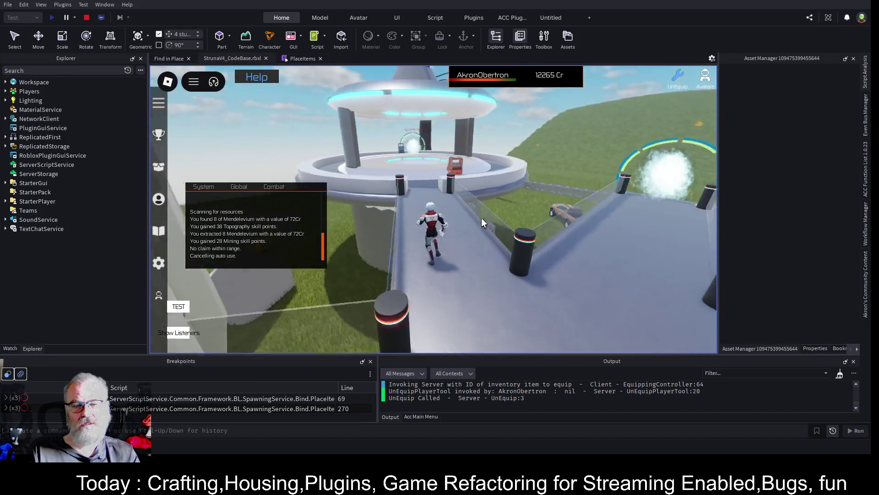
pyautogui.press('w')
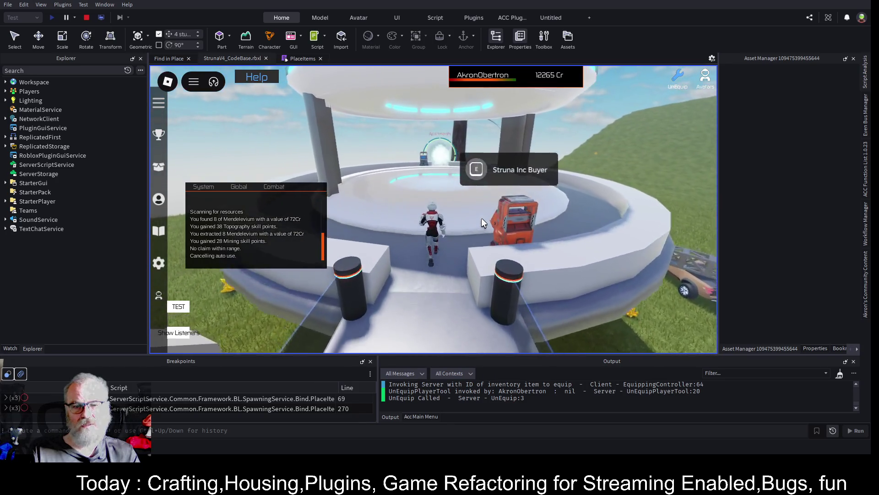
pyautogui.press('w')
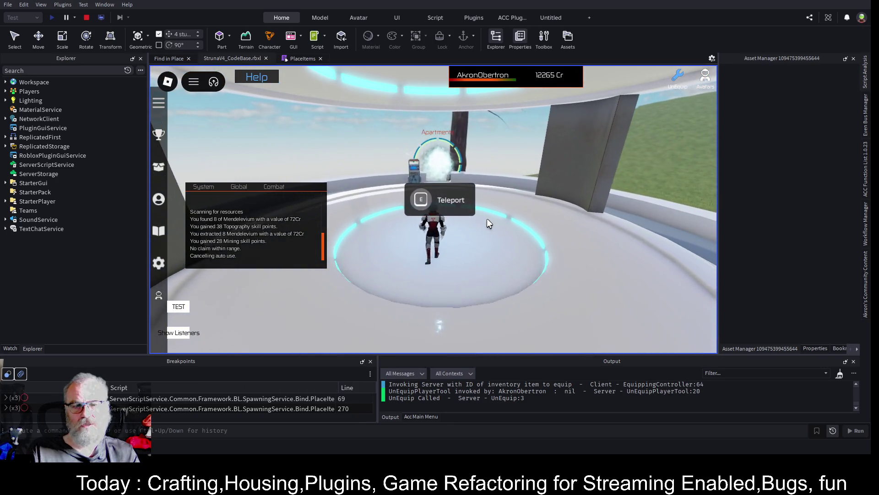
pyautogui.press('e')
pyautogui.click(241, 318)
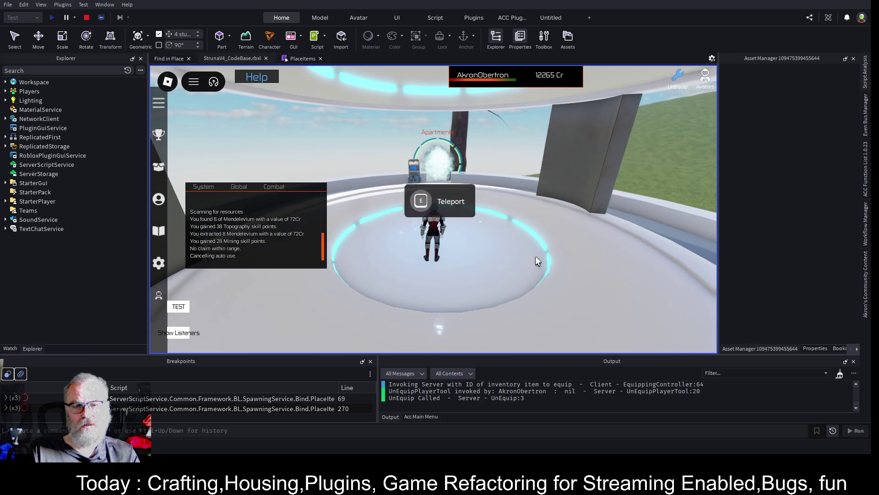
# Teleport via the Apartments portal, run to the grass edge, and turn the camera toward the platform
pyautogui.press('w')
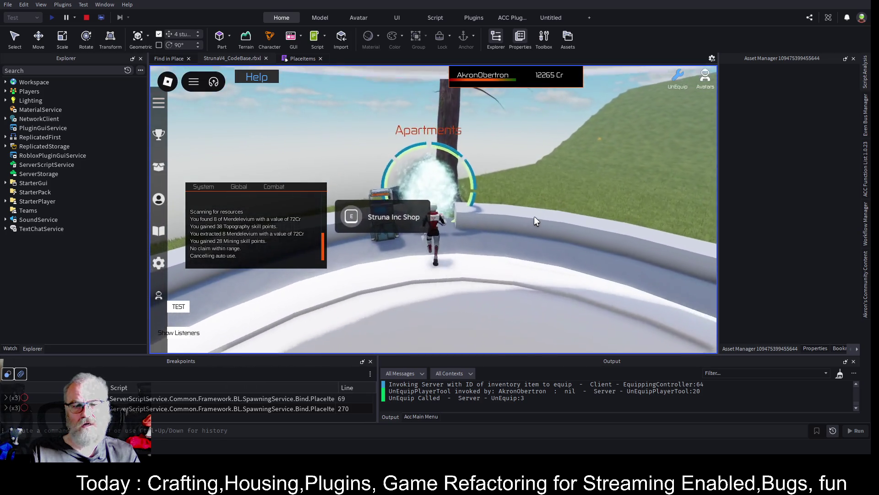
pyautogui.press('e')
pyautogui.press('w')
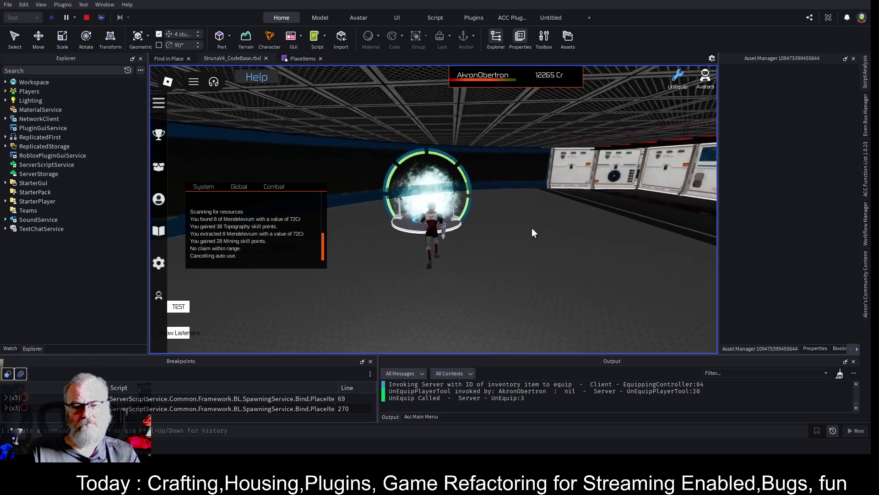
pyautogui.press('w')
pyautogui.press('d')
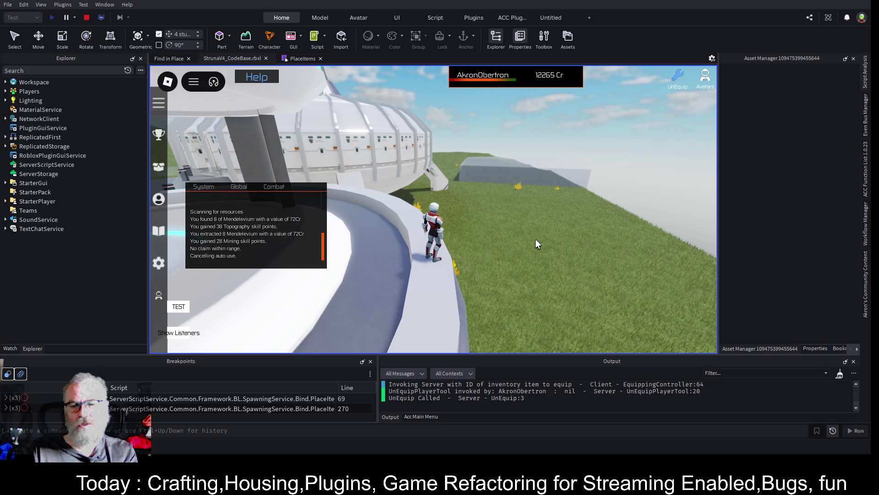
pyautogui.press('Left')
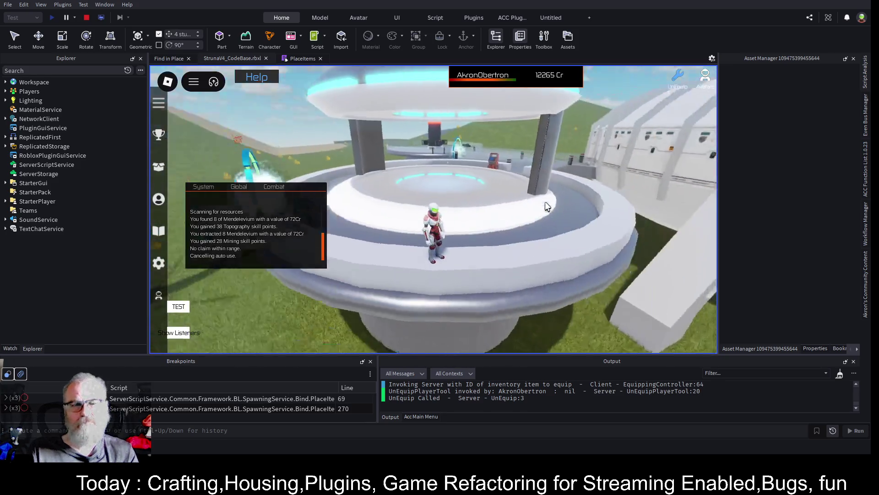
# Stop the playtest, clear the loaded terrain, and scroll Explorer to WorldBuilder > Terrains
pyautogui.click(88, 17)
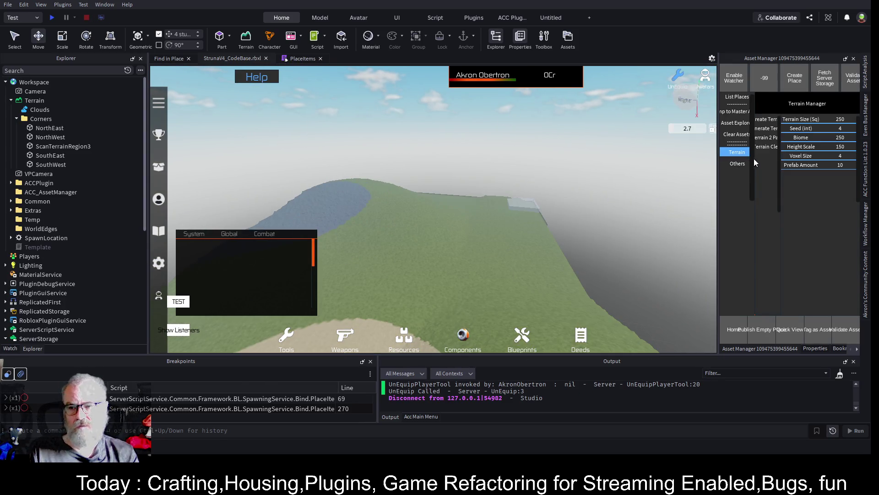
pyautogui.click(737, 134)
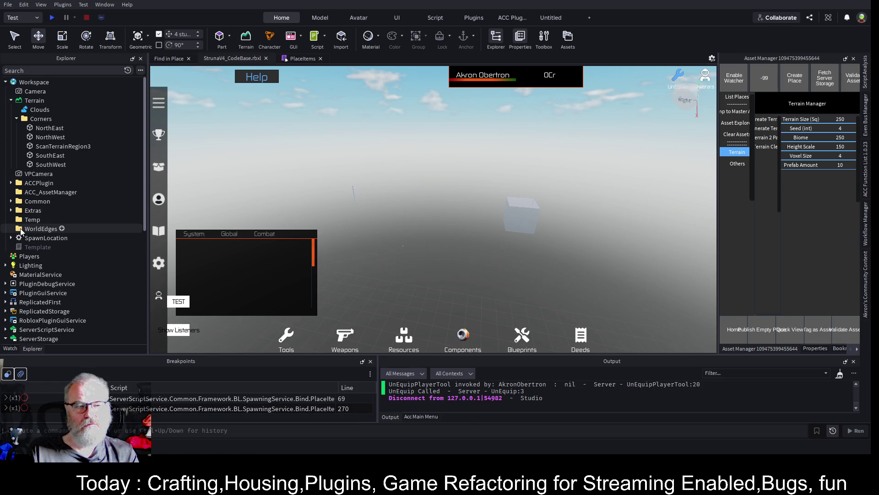
pyautogui.scroll(-3, 43, 174)
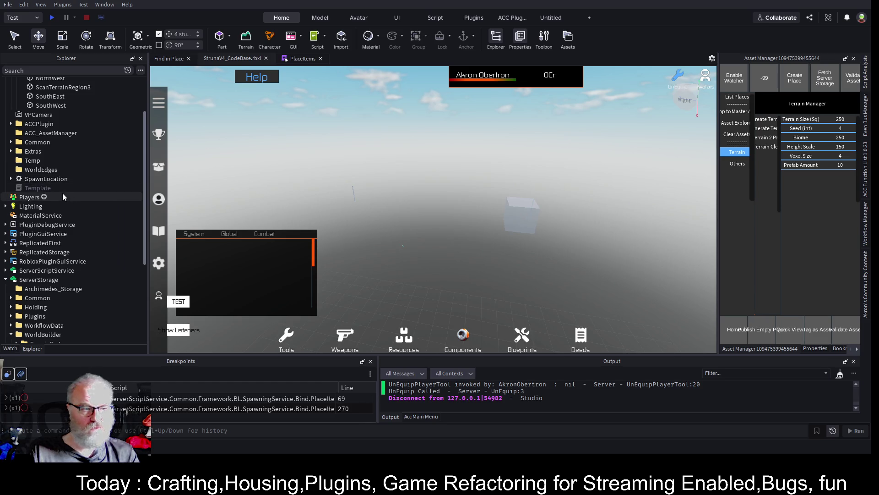
pyautogui.scroll(-5, 67, 204)
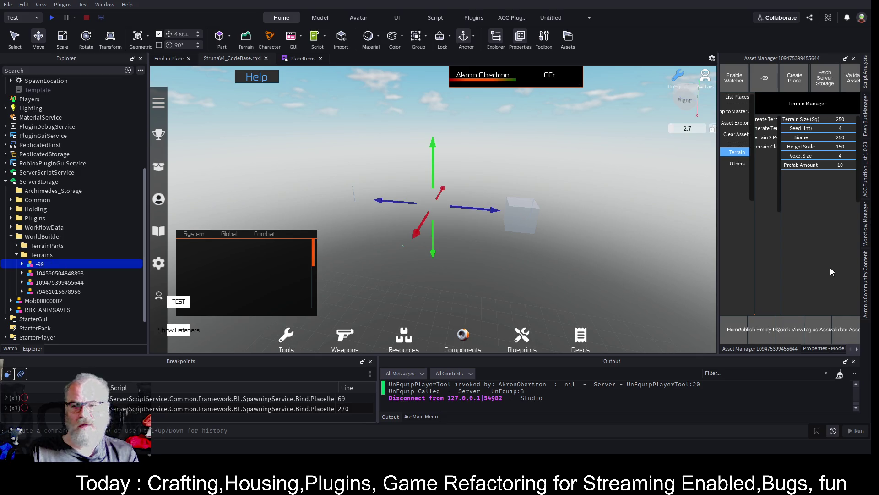
# Widen the Asset Manager, expand -99, and toggle it into the Workspace
pyautogui.moveTo(717, 244); pyautogui.dragTo(588, 235)
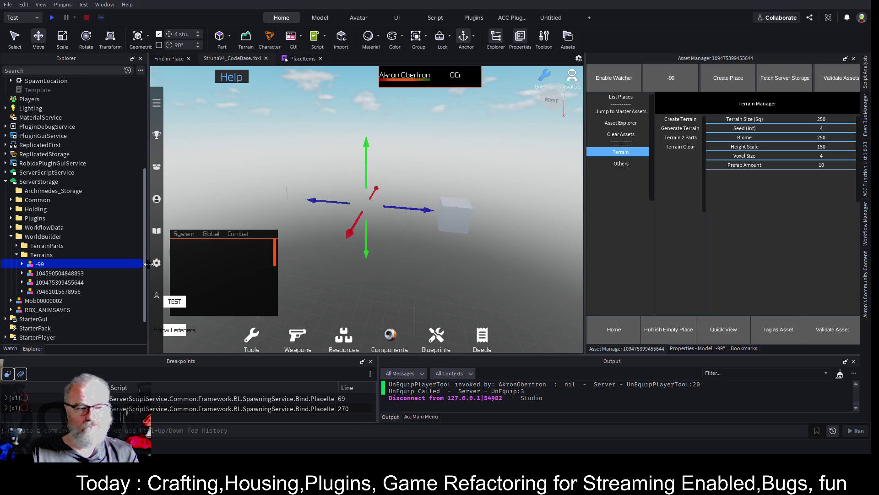
pyautogui.click(21, 265)
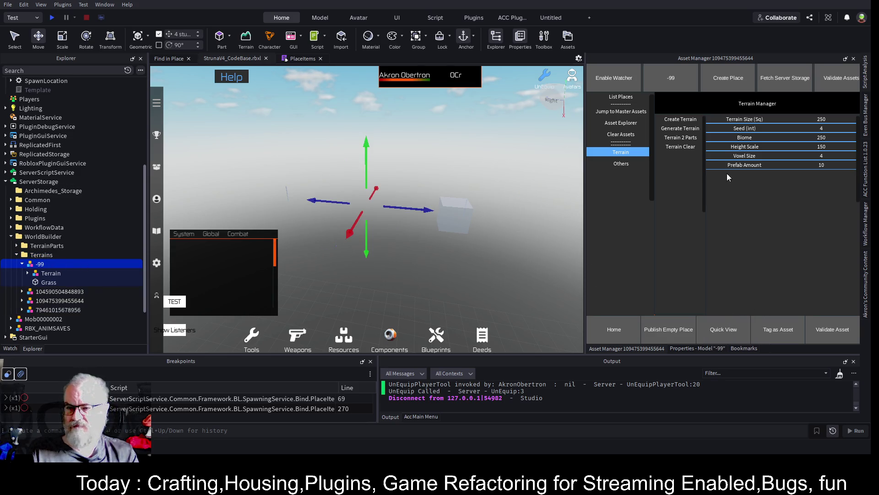
pyautogui.click(621, 167)
pyautogui.click(744, 143)
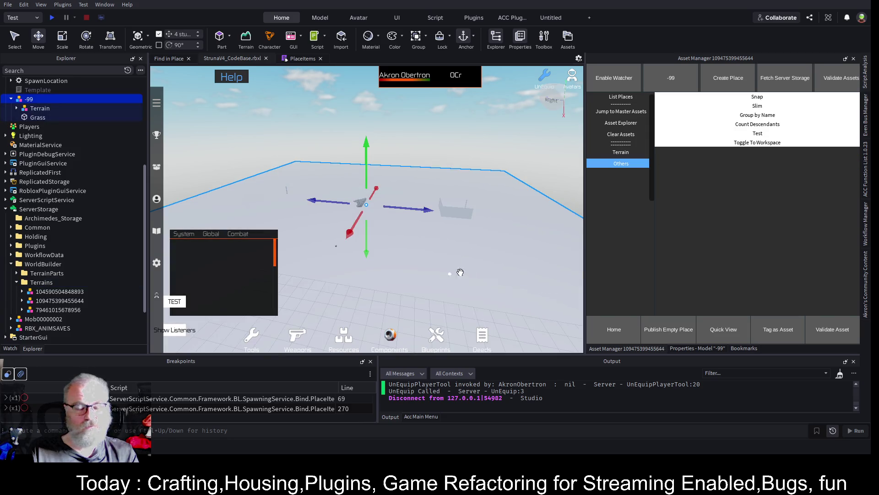
# Fly the camera up to the -99 model and select its Terrain piece
pyautogui.scroll(3, 458, 252)
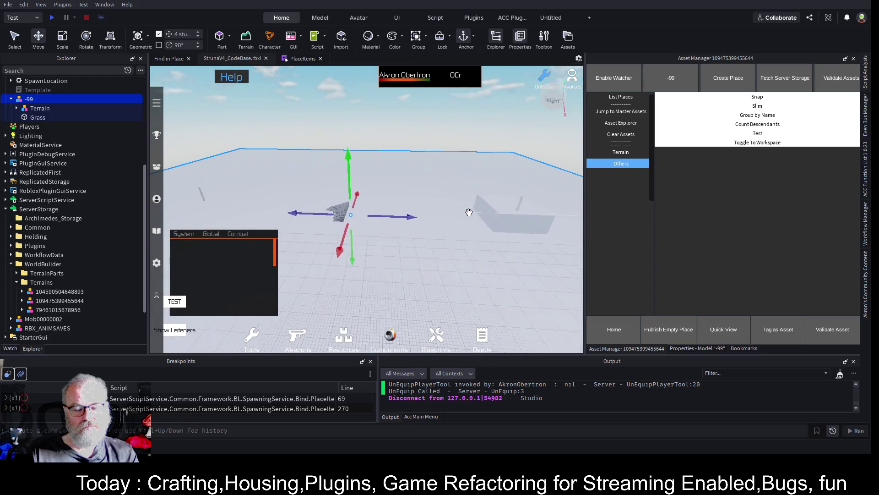
pyautogui.press('w')
pyautogui.press('a')
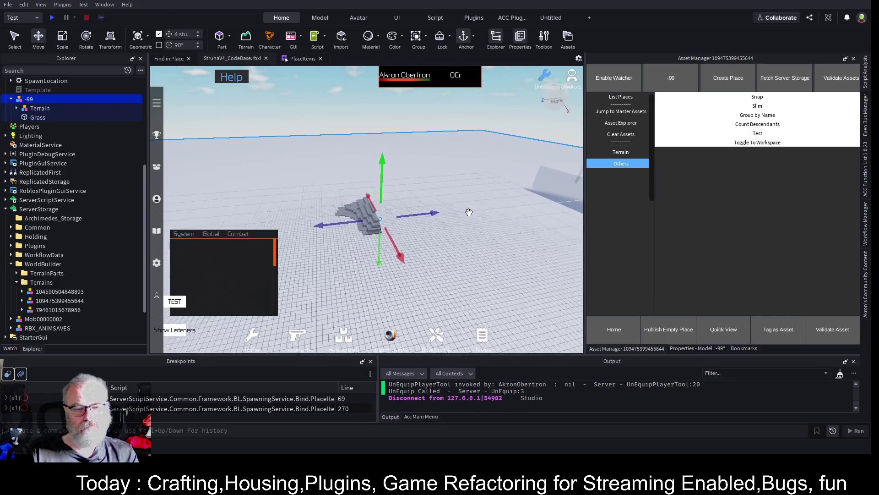
pyautogui.press('w')
pyautogui.press('a')
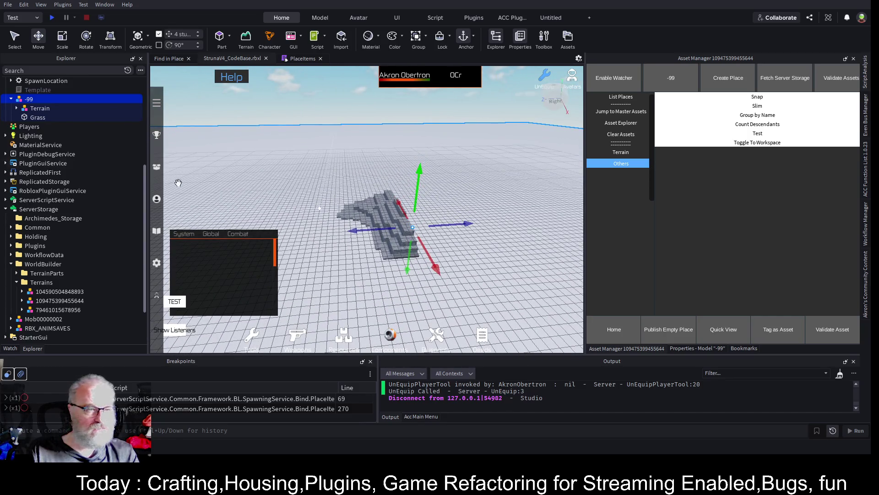
pyautogui.click(32, 109)
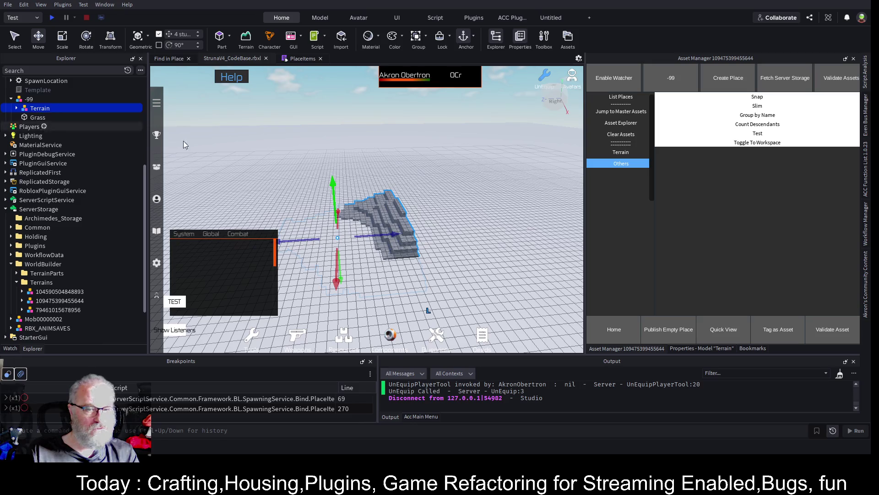
# Raise Terrain 12 studs, then duplicate it as Terrain1, rotated 90 degrees and placed alongside
pyautogui.moveTo(342, 183); pyautogui.dragTo(339, 176)
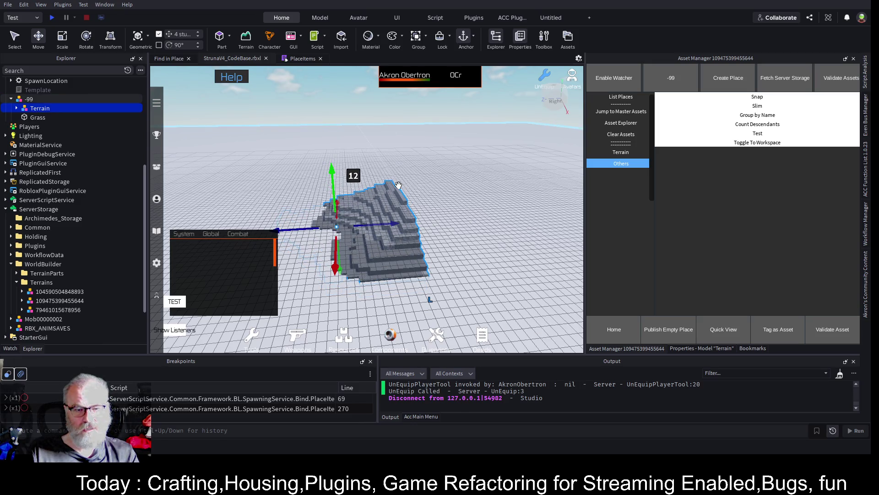
pyautogui.hotkey('ctrl', 'd')
pyautogui.moveTo(394, 223)
pyautogui.mouseDown()
pyautogui.moveTo(491, 224)
pyautogui.moveTo(433, 222)
pyautogui.moveTo(487, 236)
pyautogui.moveTo(476, 231)
pyautogui.mouseUp()
pyautogui.hotkey('ctrl', 'r')
pyautogui.hotkey('ctrl', 'r')
pyautogui.scroll(3, 486, 229)
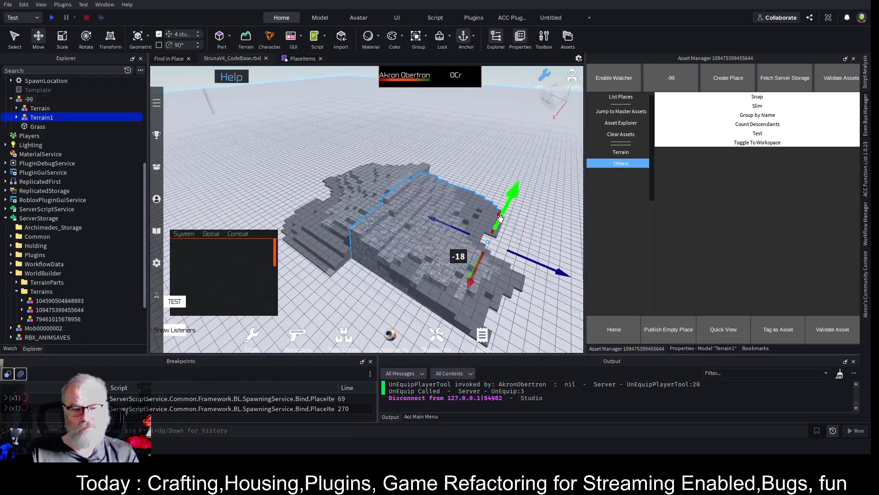
pyautogui.moveTo(515, 254)
pyautogui.mouseDown()
pyautogui.moveTo(485, 247)
pyautogui.moveTo(517, 229)
pyautogui.moveTo(513, 194)
pyautogui.moveTo(493, 204)
pyautogui.mouseUp()
# Duplicate again as Terrain2, shift it along the red axis, and frame it
pyautogui.hotkey('ctrl', 'd')
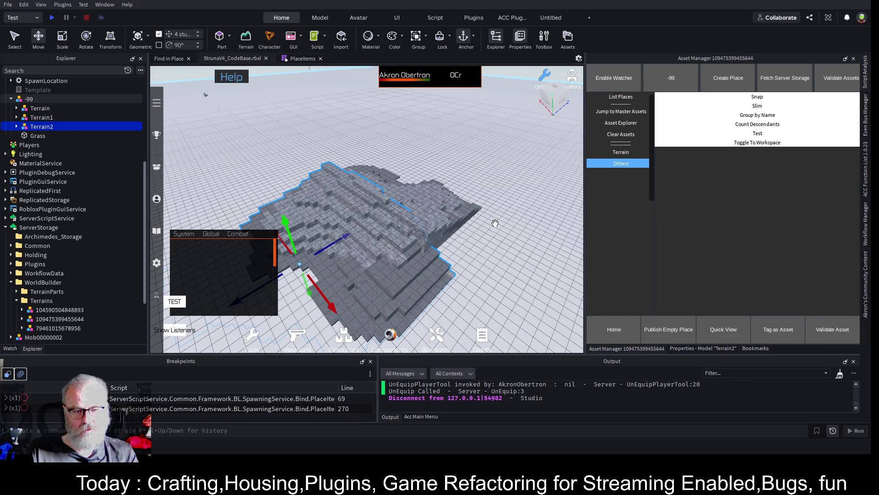
pyautogui.moveTo(353, 275)
pyautogui.mouseDown()
pyautogui.moveTo(368, 263)
pyautogui.moveTo(445, 266)
pyautogui.moveTo(533, 308)
pyautogui.moveTo(453, 303)
pyautogui.moveTo(508, 297)
pyautogui.moveTo(410, 299)
pyautogui.moveTo(376, 260)
pyautogui.moveTo(441, 217)
pyautogui.mouseUp()
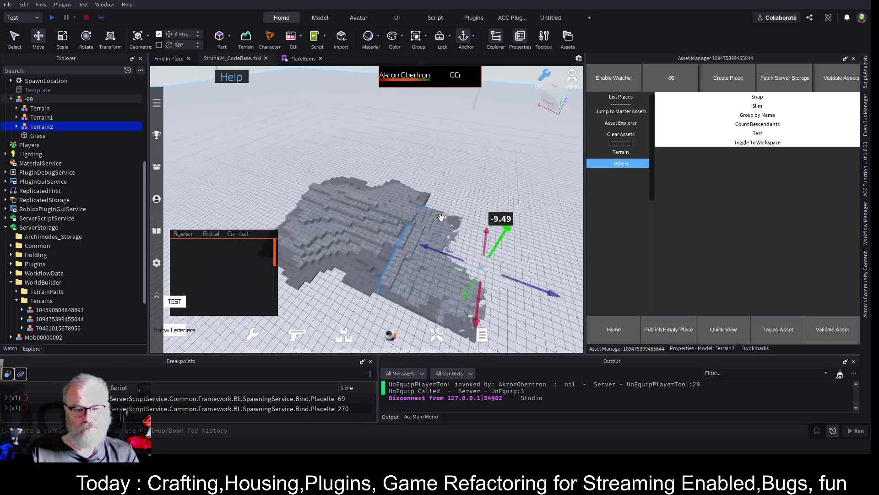
pyautogui.press('f')
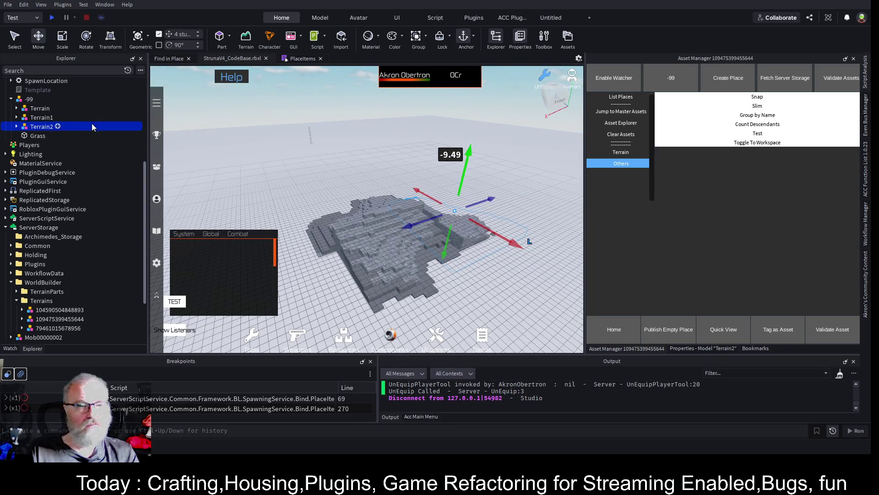
# Send the -99 model back to storage, save with Ctrl+S, and load -99 from the places list
pyautogui.click(24, 100)
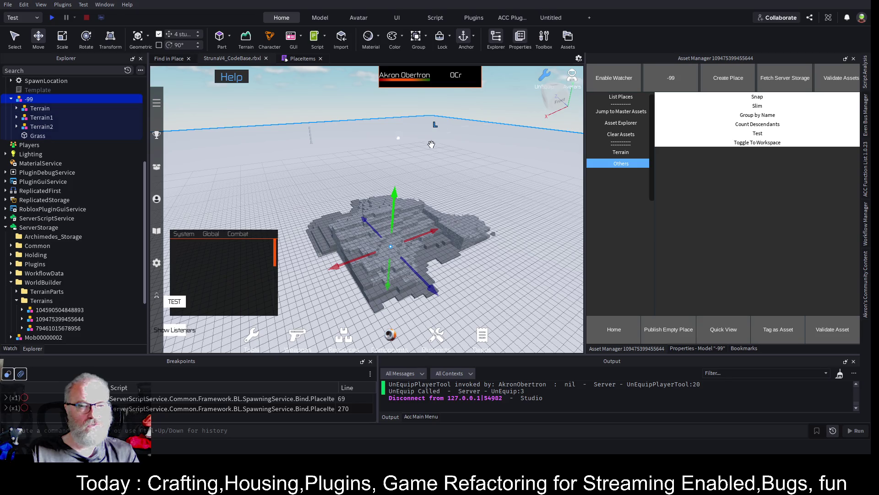
pyautogui.click(780, 144)
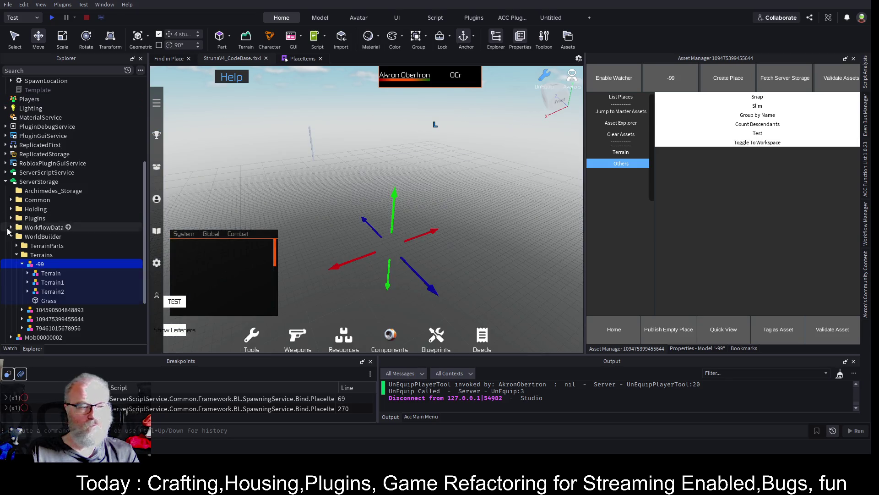
pyautogui.hotkey('ctrl', 's')
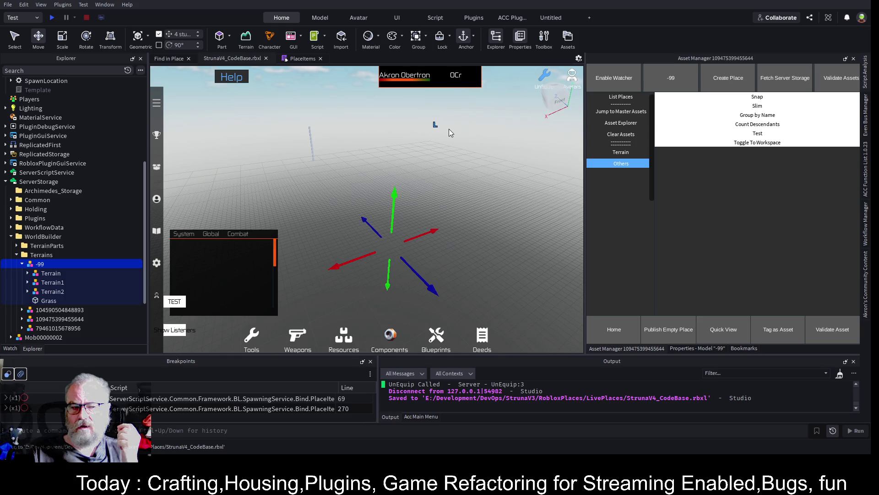
pyautogui.click(619, 98)
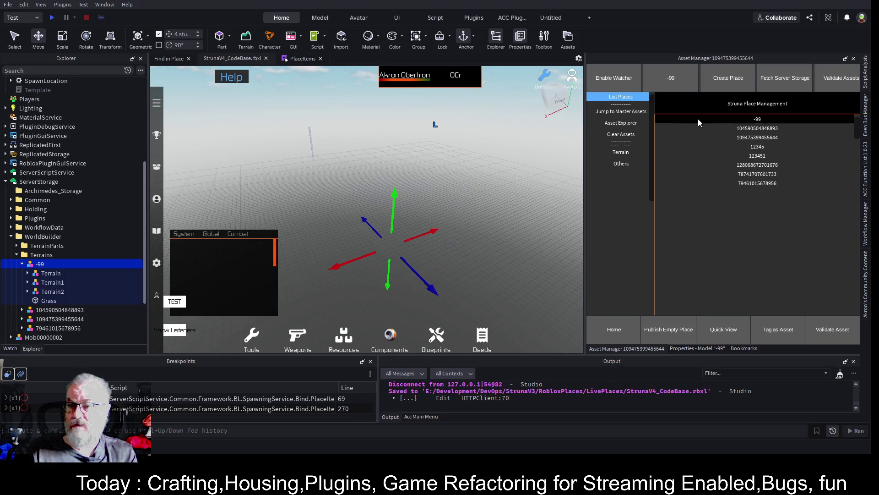
pyautogui.click(750, 118)
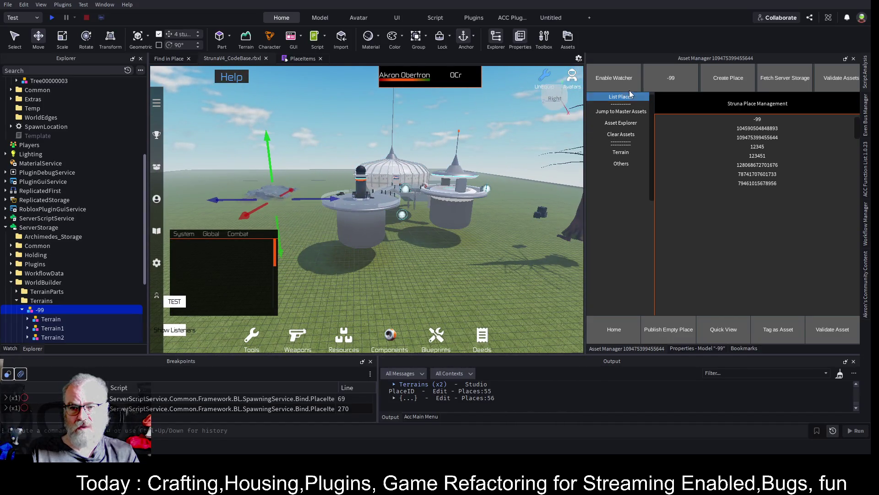
# Enable the asset watcher and select the domed OutpostWithApartments model
pyautogui.click(615, 79)
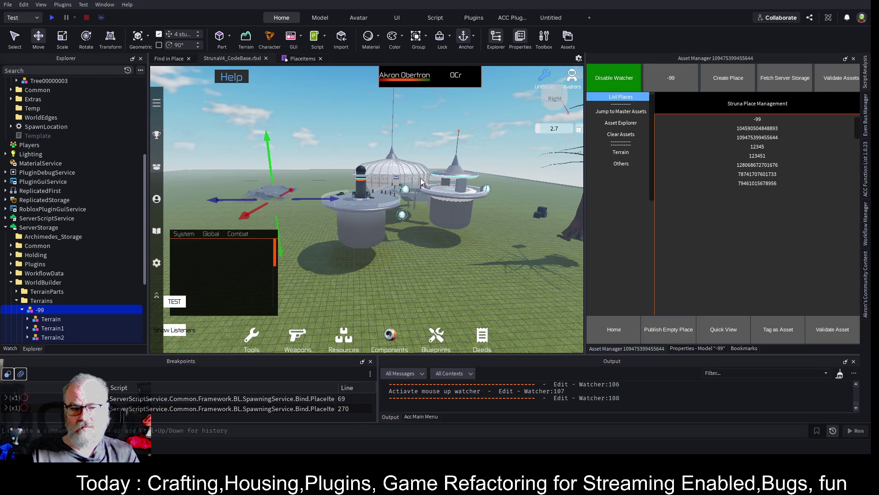
pyautogui.click(396, 176)
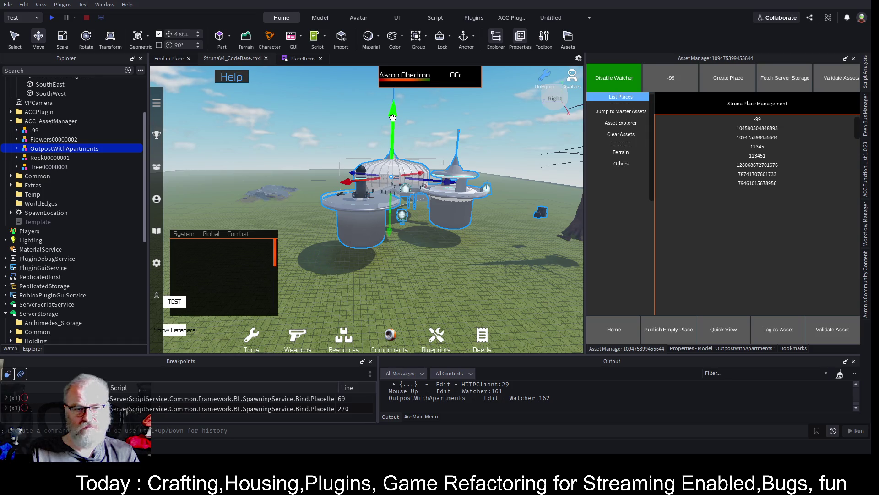
# Lower the OutpostWithApartments model and rotate it around its vertical axis
pyautogui.moveTo(393, 117); pyautogui.dragTo(391, 138)
pyautogui.scroll(5, 481, 227)
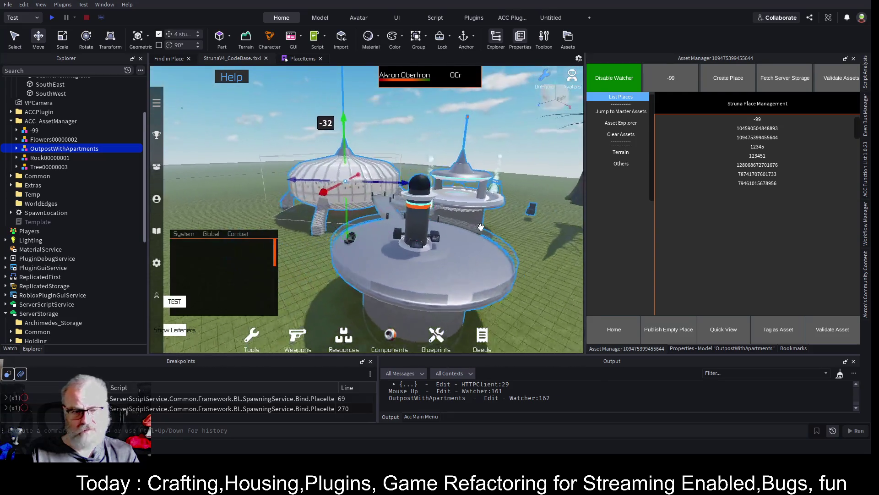
pyautogui.press('a')
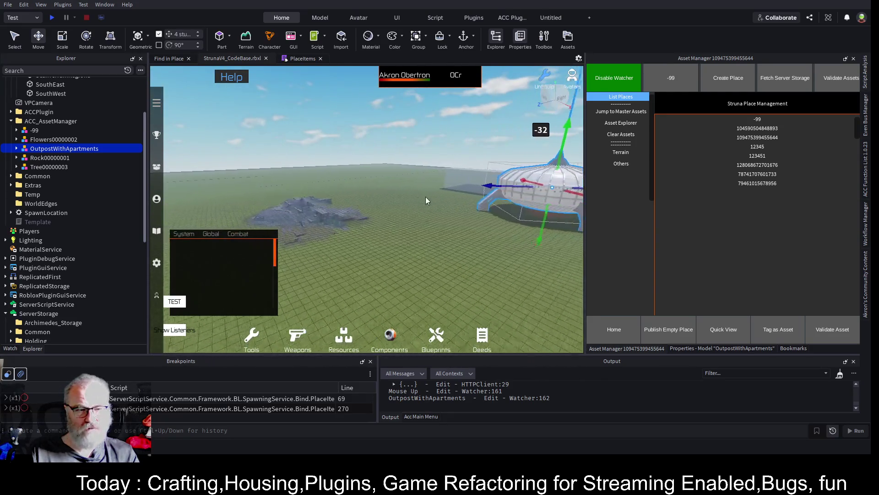
pyautogui.press('f')
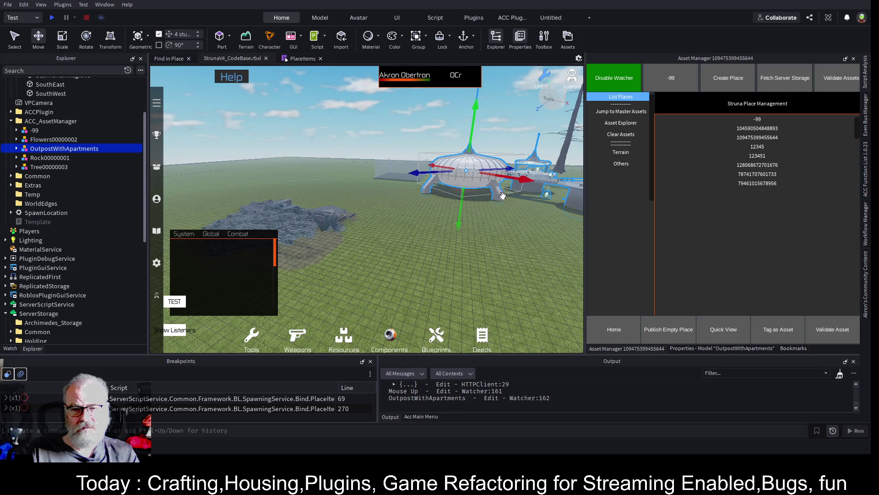
pyautogui.press('d')
pyautogui.press('d')
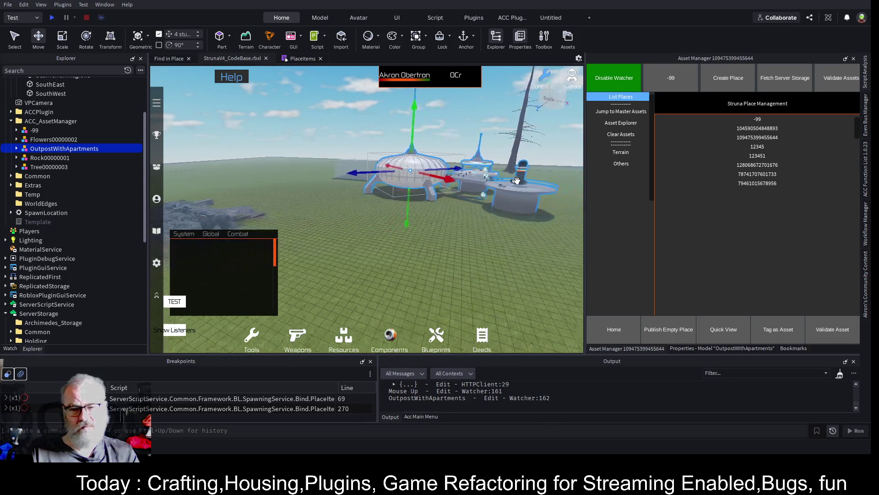
pyautogui.hotkey('ctrl', '3')
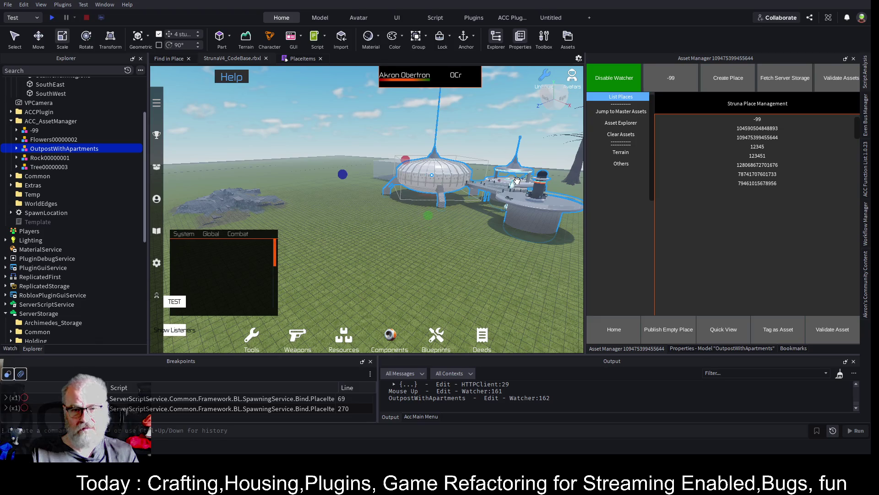
pyautogui.hotkey('ctrl', '4')
pyautogui.moveTo(477, 181)
pyautogui.mouseDown()
pyautogui.moveTo(378, 188)
pyautogui.moveTo(235, 165)
pyautogui.moveTo(256, 184)
pyautogui.moveTo(220, 201)
pyautogui.mouseUp()
# Move Tree00000003 toward the outpost and sink it slightly into the ground
pyautogui.moveTo(570, 184)
pyautogui.mouseDown()
pyautogui.moveTo(334, 234)
pyautogui.moveTo(283, 229)
pyautogui.mouseUp()
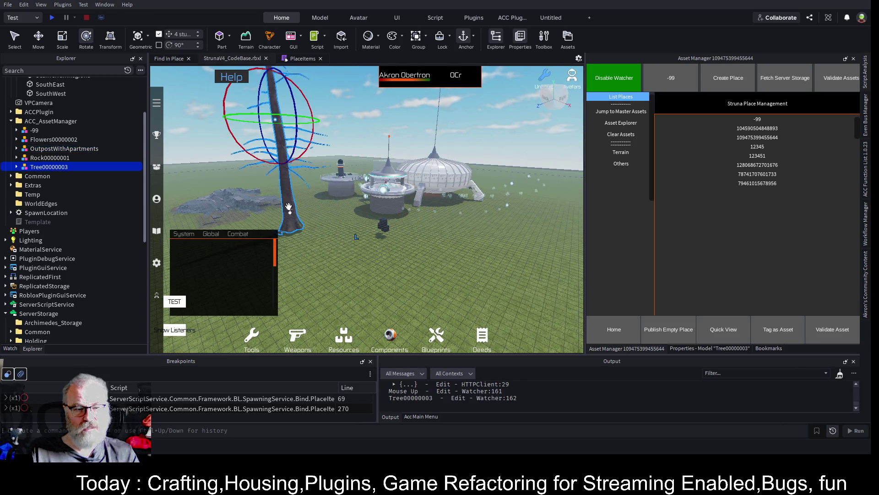
pyautogui.hotkey('ctrl', '2')
pyautogui.moveTo(275, 106); pyautogui.dragTo(276, 116)
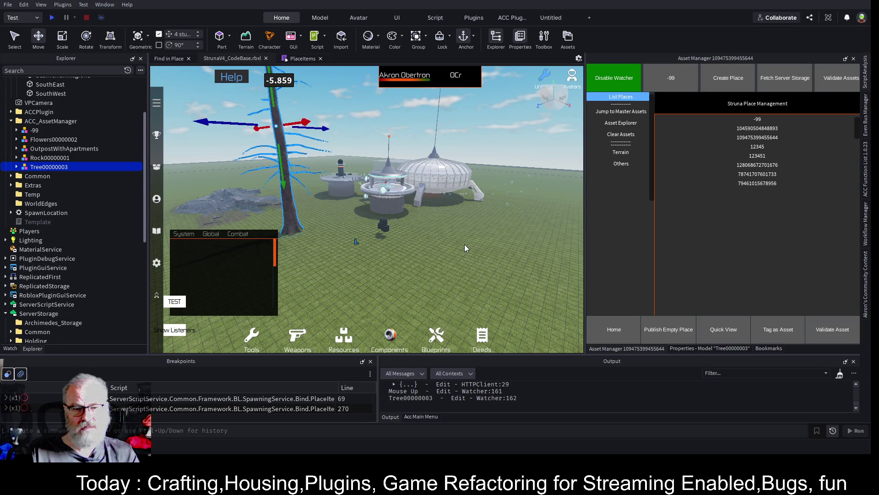
pyautogui.press('a')
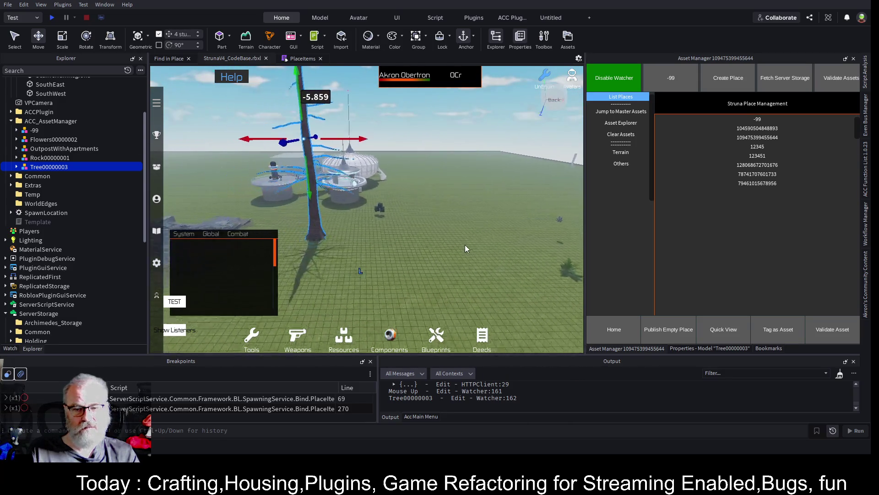
pyautogui.press('d')
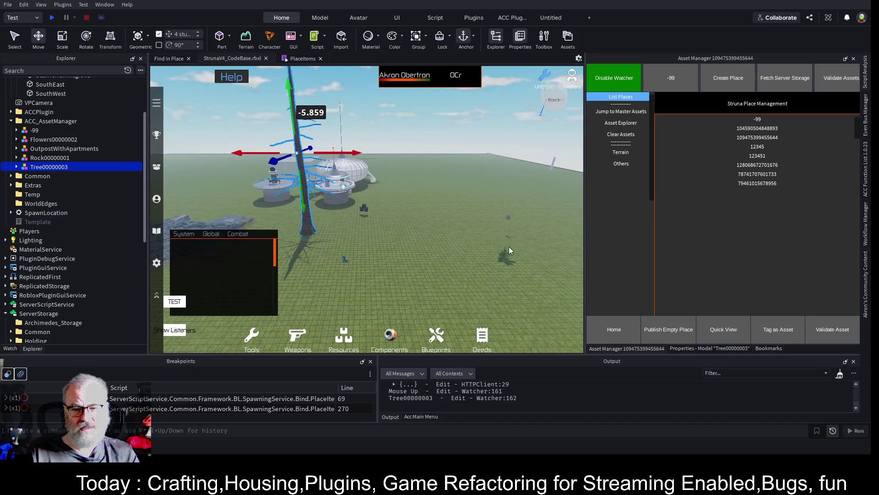
# Place Flowers00000002 by the tree base, lower it into the ground, and disable the watcher
pyautogui.moveTo(507, 252)
pyautogui.mouseDown()
pyautogui.moveTo(346, 228)
pyautogui.moveTo(290, 234)
pyautogui.mouseUp()
pyautogui.hotkey('ctrl', '1')
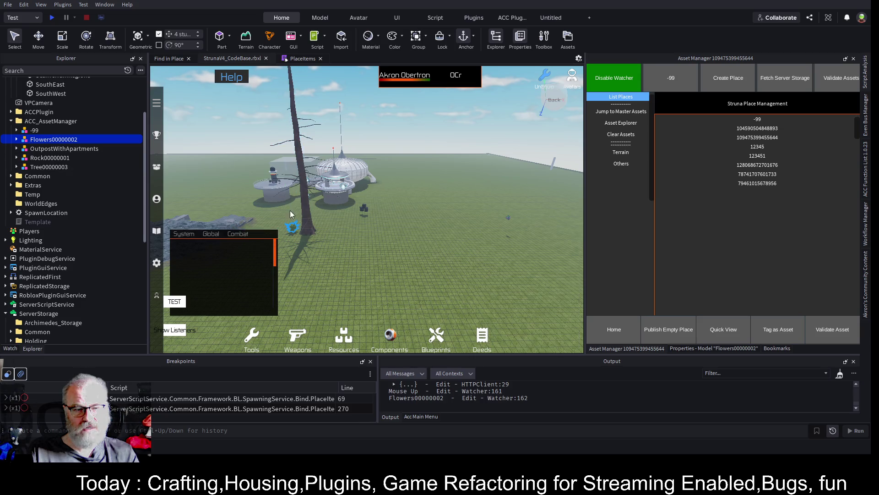
pyautogui.hotkey('ctrl', '2')
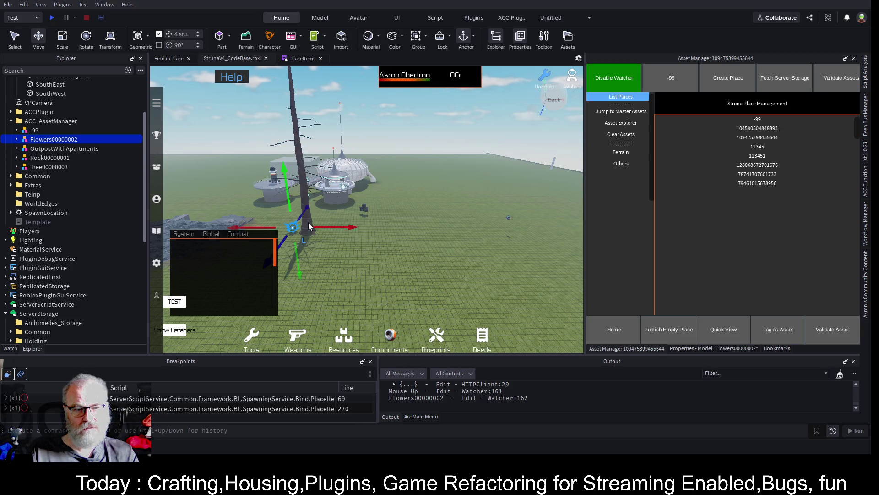
pyautogui.moveTo(286, 182); pyautogui.dragTo(287, 194)
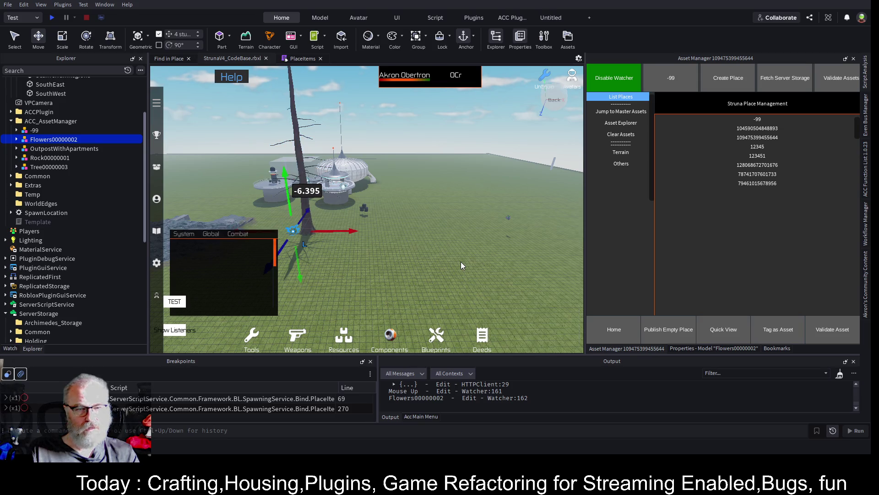
pyautogui.click(607, 79)
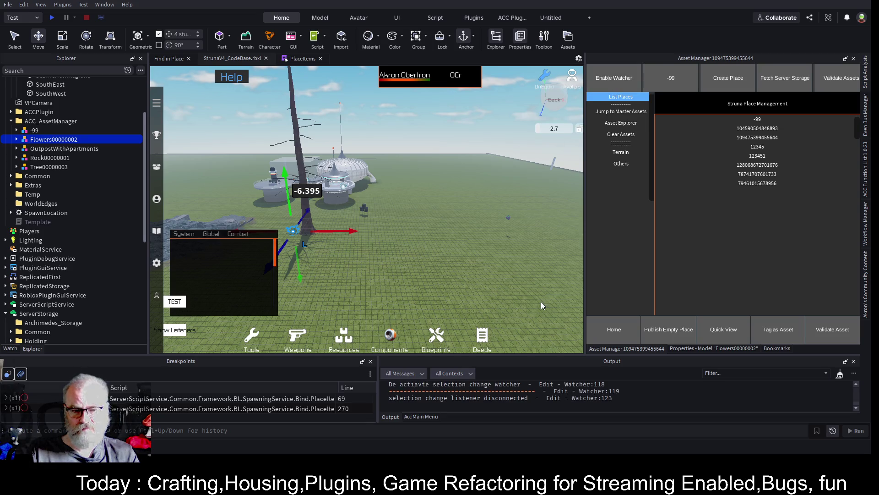
# Use Clear Assets in the Asset Manager to remove the outpost, rock, tree and flowers
pyautogui.click(619, 136)
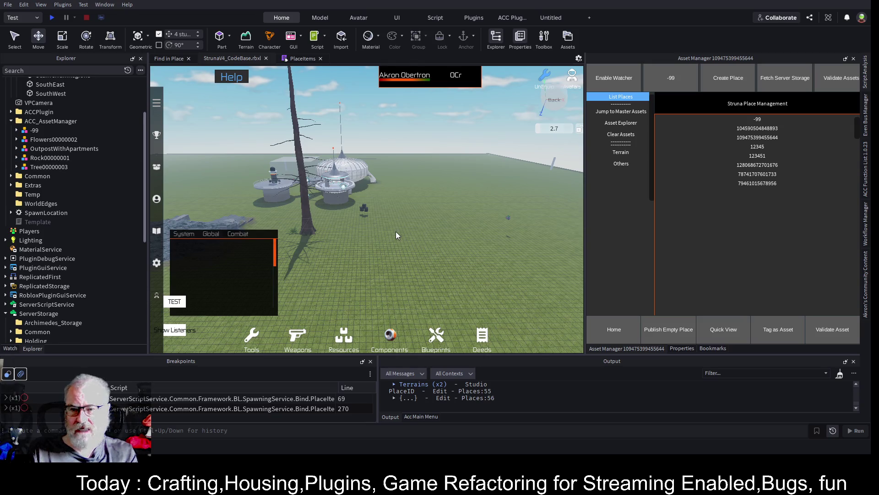
pyautogui.click(625, 134)
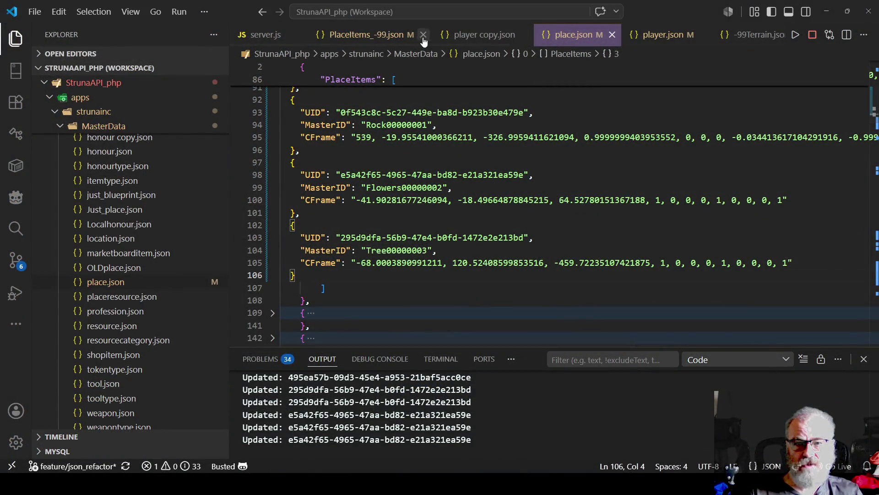
# Paste the four item entries from PlaceItems_-99.json over place.json's PlaceItems list and save
pyautogui.click(371, 36)
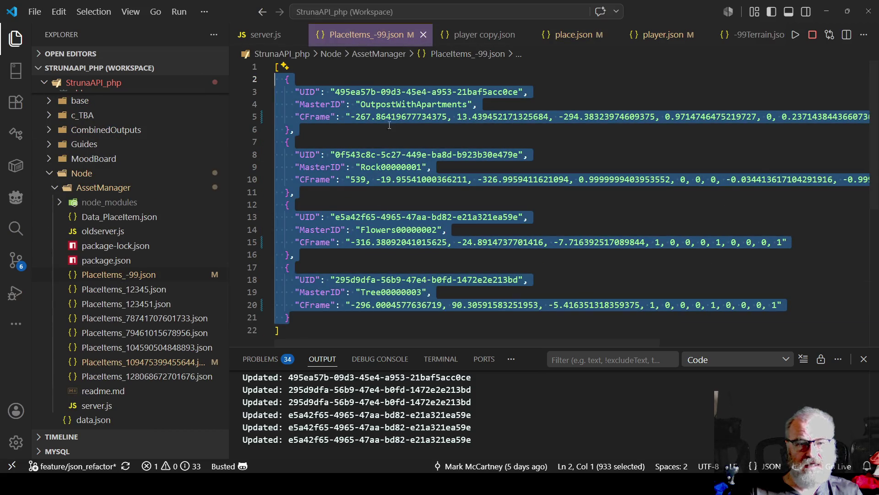
pyautogui.rightClick(414, 109)
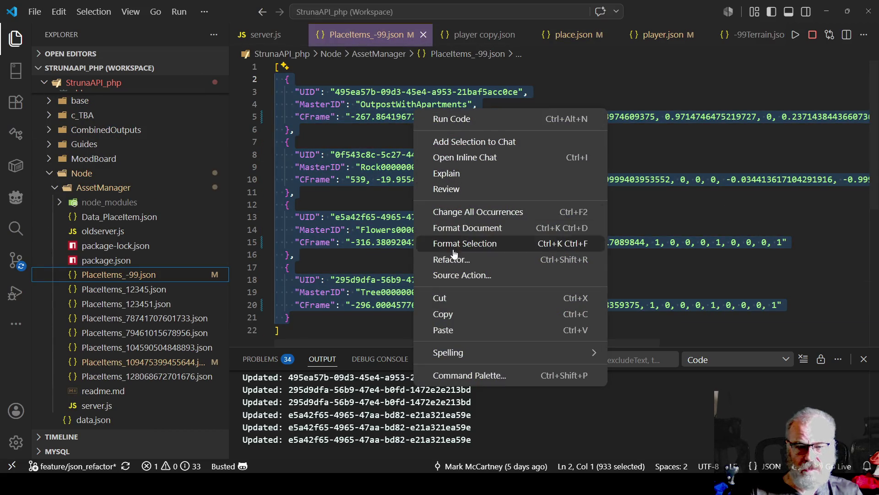
pyautogui.click(451, 315)
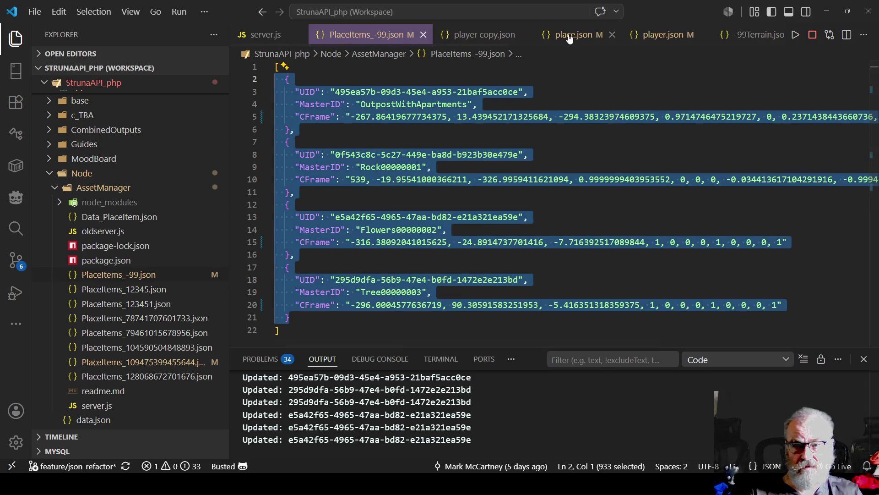
pyautogui.click(570, 37)
pyautogui.moveTo(295, 275)
pyautogui.mouseDown()
pyautogui.moveTo(282, 160)
pyautogui.moveTo(344, 173)
pyautogui.moveTo(314, 172)
pyautogui.mouseUp()
pyautogui.hotkey('ctrl', 'v')
pyautogui.hotkey('ctrl', 's')
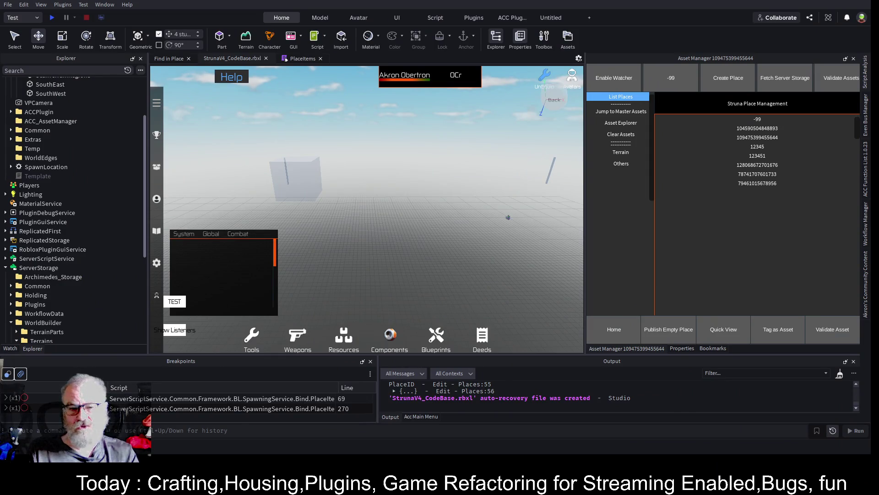
# Widen the game view, playtest in Server view, expand Workspace > Terrain and enlarge the Output log
pyautogui.moveTo(586, 192); pyautogui.dragTo(649, 192)
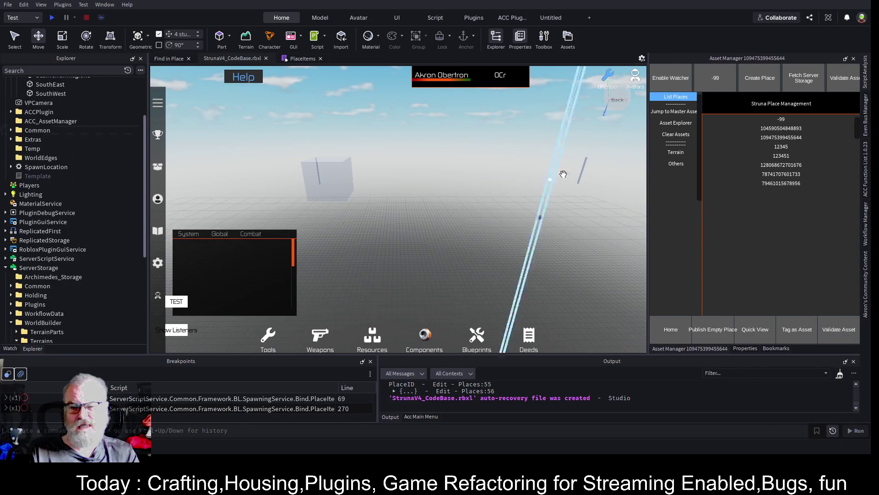
pyautogui.click(52, 17)
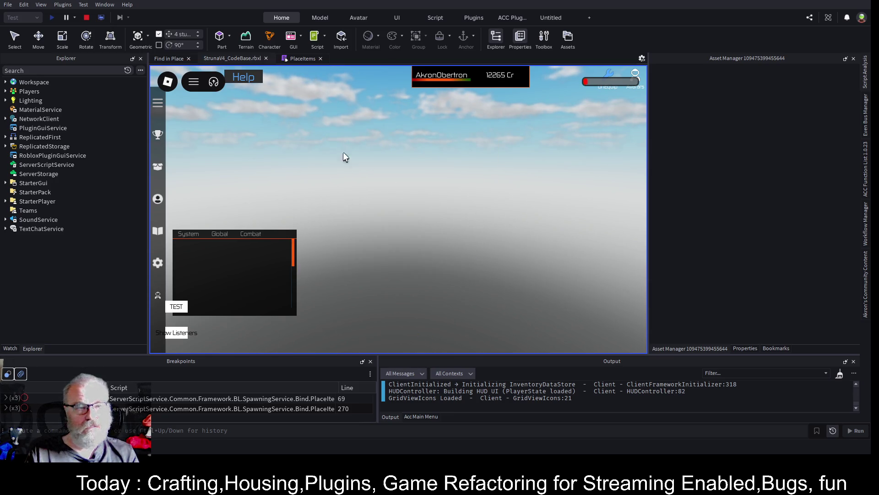
pyautogui.click(101, 17)
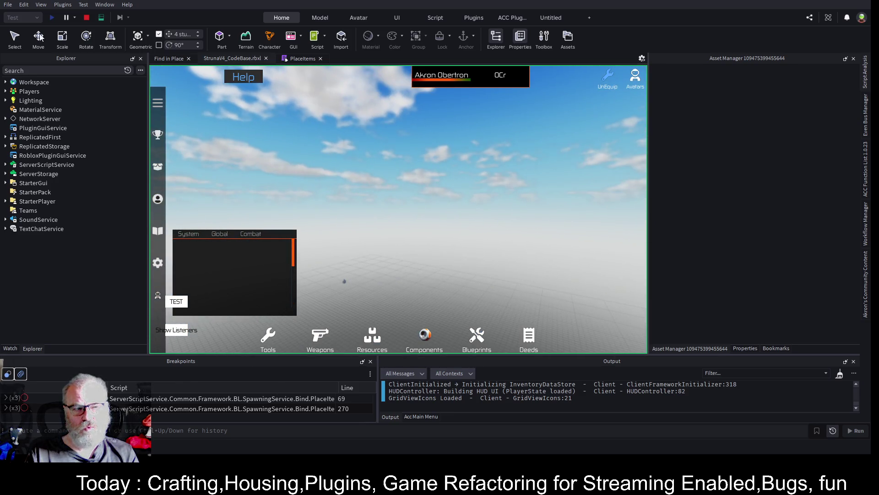
pyautogui.click(5, 82)
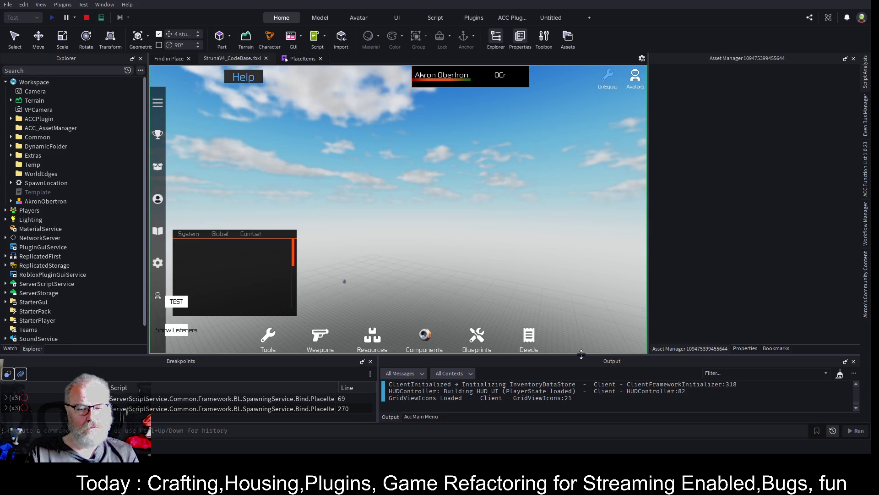
pyautogui.doubleClick(17, 101)
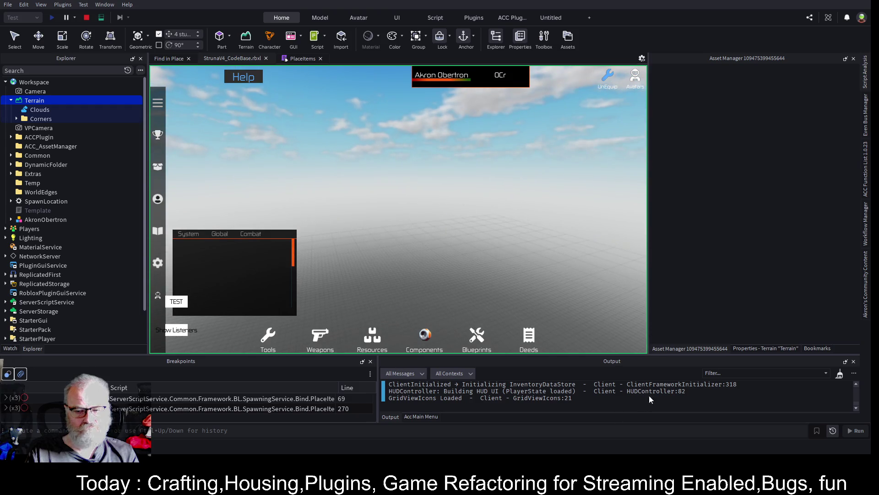
pyautogui.moveTo(682, 355); pyautogui.dragTo(677, 193)
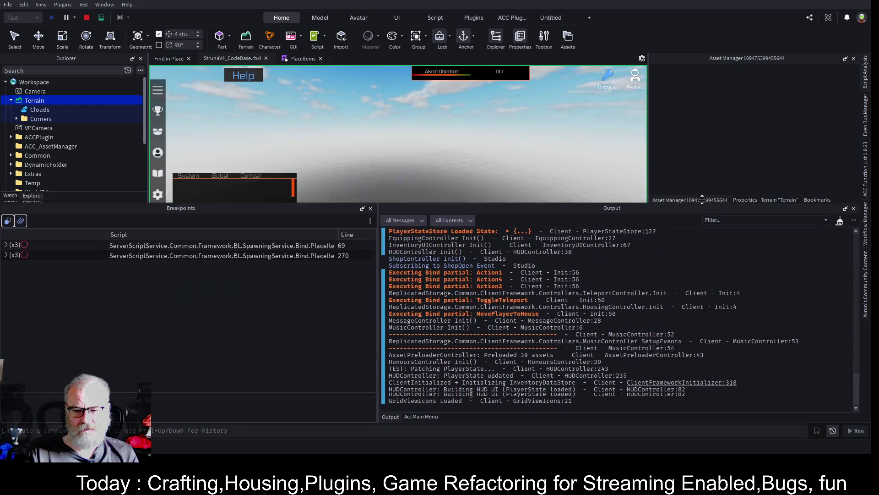
# Scroll Output up to the PlaceItems:222 nil WaitForChild error, then open the PlaceItems script
pyautogui.scroll(10, 534, 291)
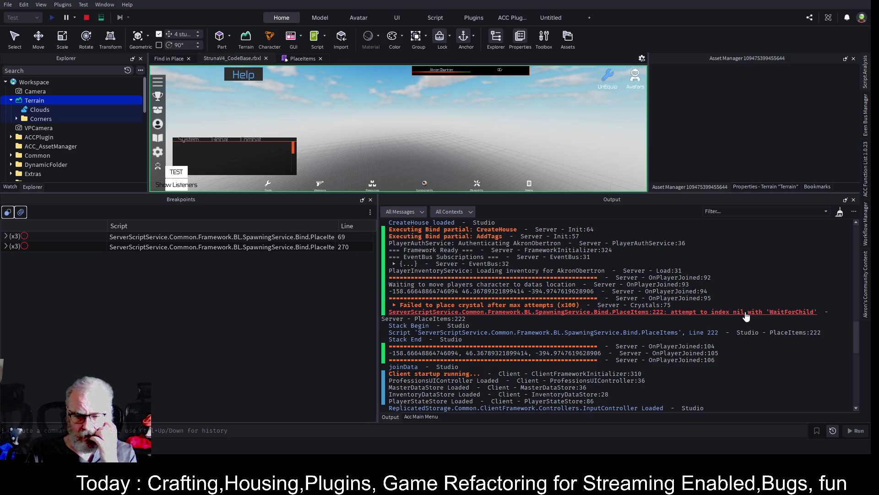
pyautogui.click(300, 58)
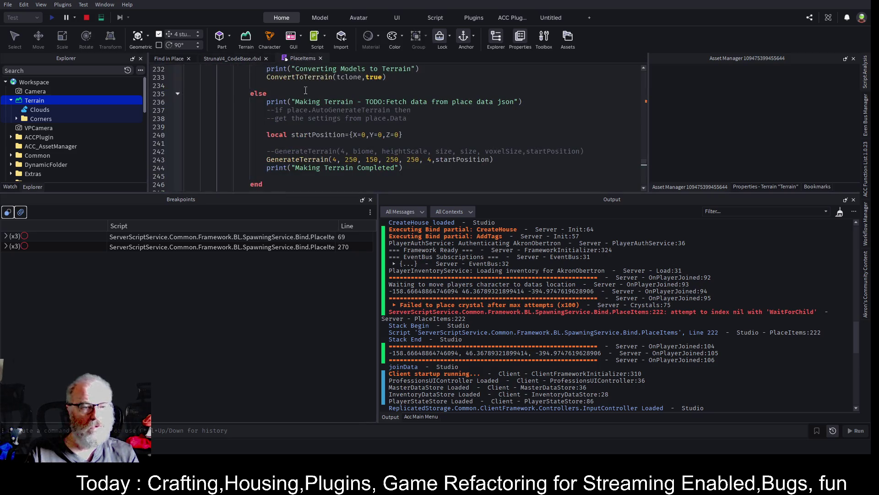
# Highlight WaitForChild on line 222, then scroll PlaceItems up to the worldBuilder lookup at the top
pyautogui.scroll(4, 323, 143)
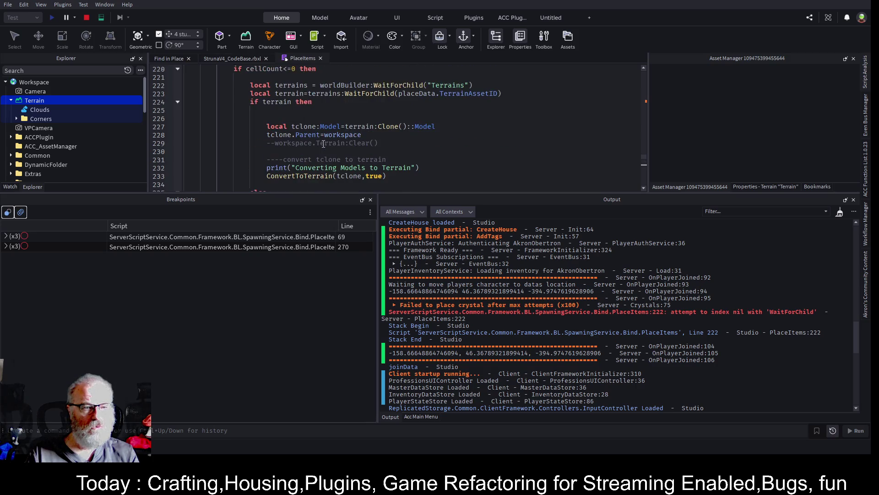
pyautogui.doubleClick(411, 84)
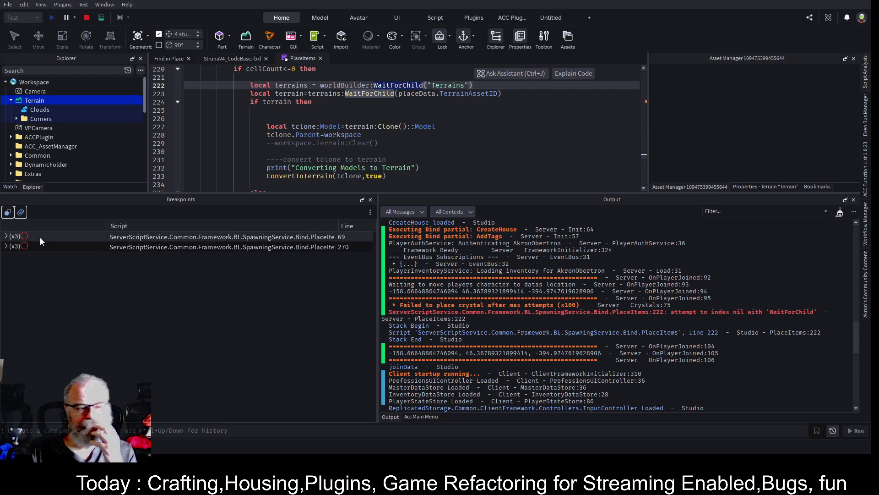
pyautogui.moveTo(110, 192); pyautogui.dragTo(110, 333)
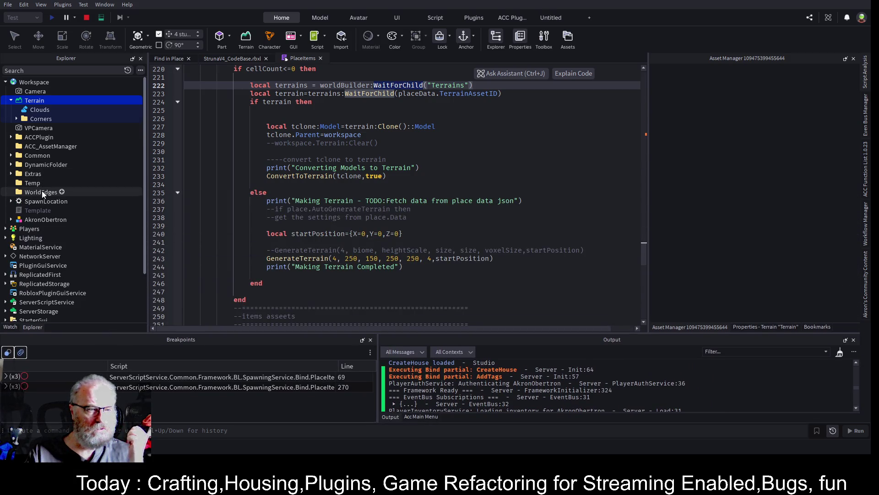
pyautogui.scroll(-2, 81, 213)
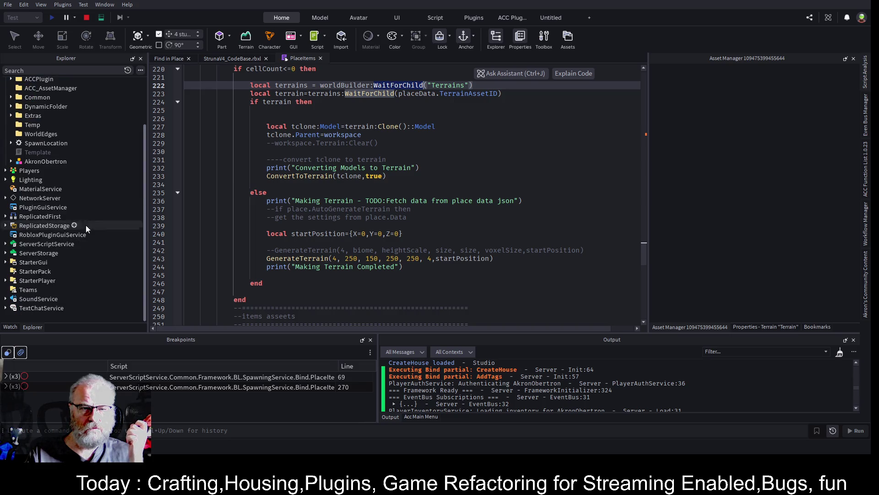
pyautogui.scroll(4, 354, 187)
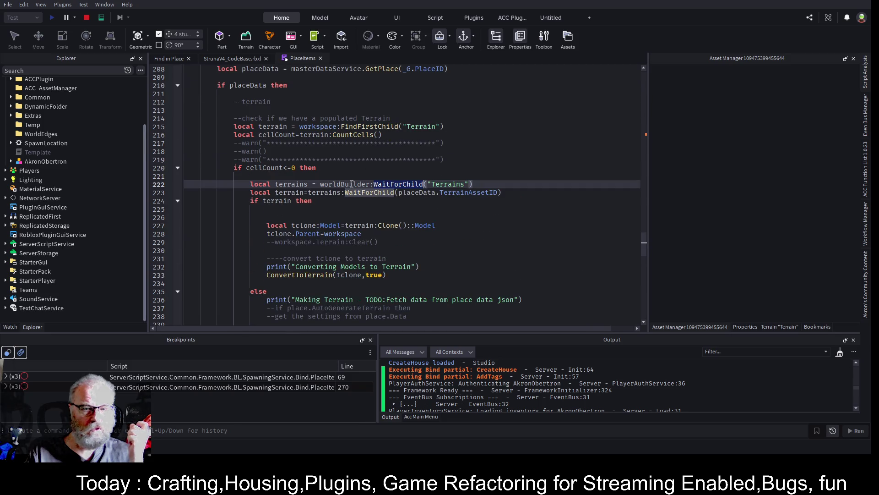
pyautogui.scroll(10, 375, 93)
pyautogui.scroll(7, 375, 93)
# Expand ServerStorage in Explorer and select its Common folder
pyautogui.moveTo(658, 217); pyautogui.dragTo(650, 83)
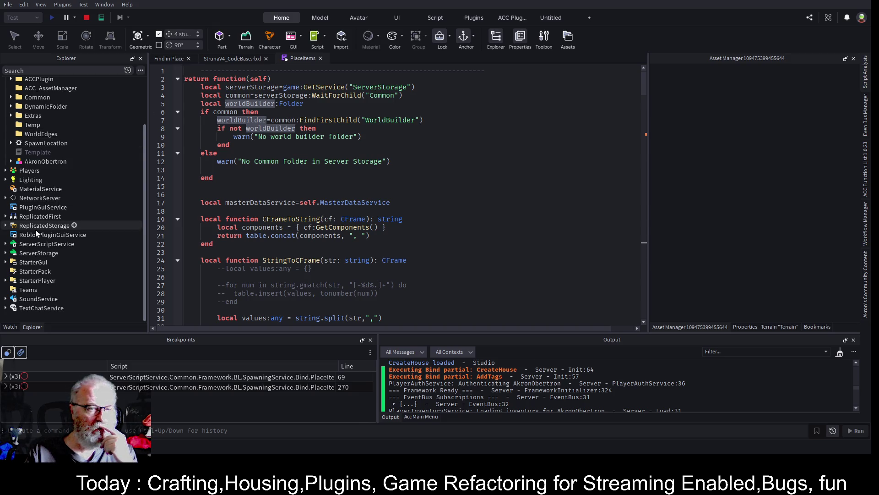
pyautogui.click(5, 253)
pyautogui.click(21, 273)
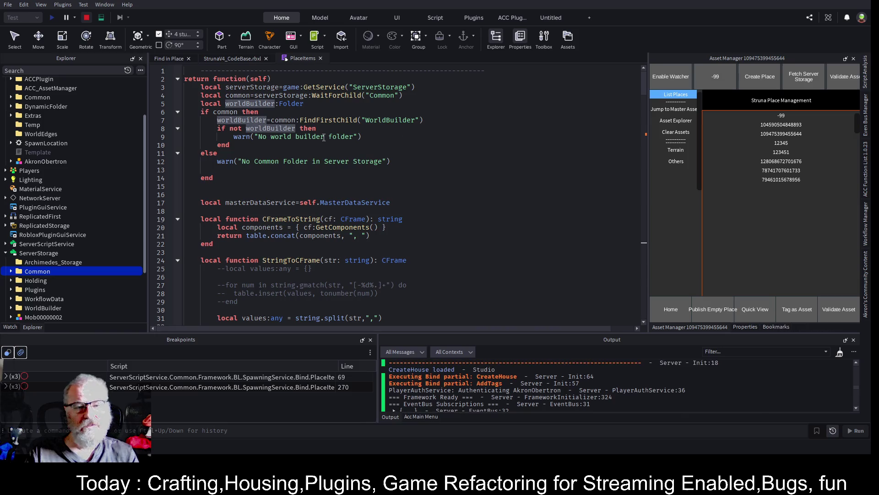
# Stop the playtest and assign serverStorage:WaitForChild("Common") to worldBuilder on line 5
pyautogui.click(281, 128)
pyautogui.hotkey('shift', 'F5')
pyautogui.doubleClick(291, 103)
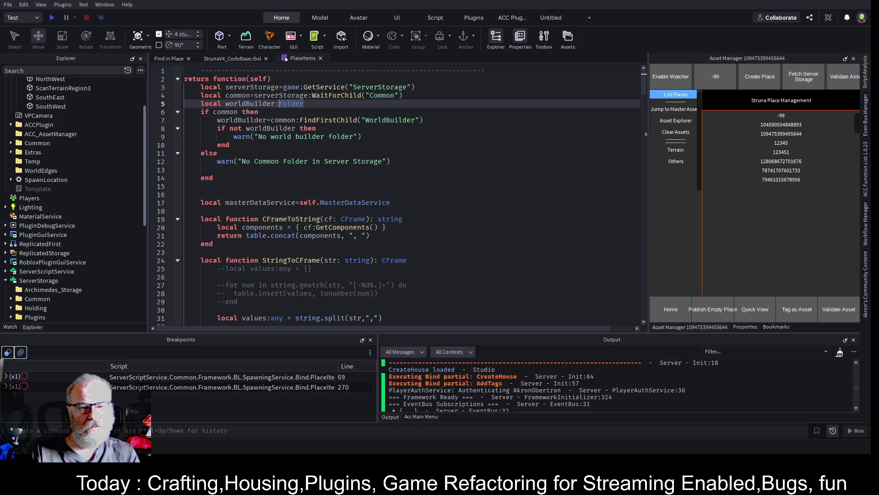
pyautogui.click(258, 112)
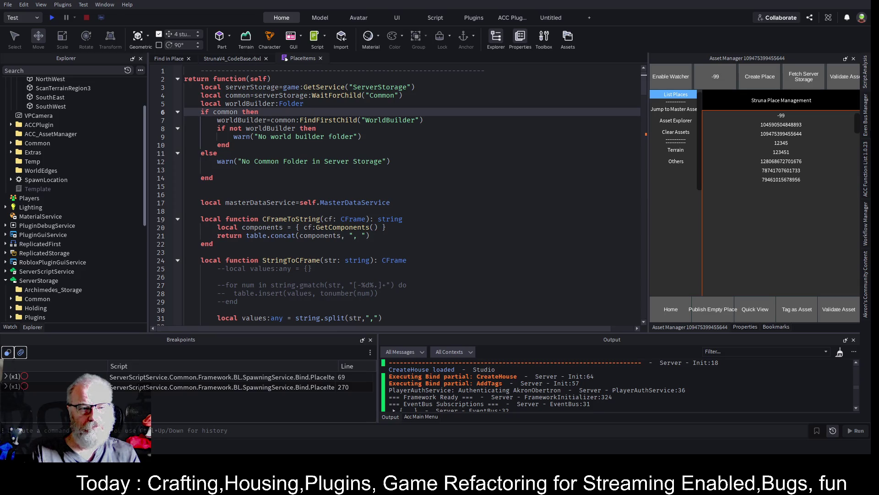
pyautogui.click(276, 119)
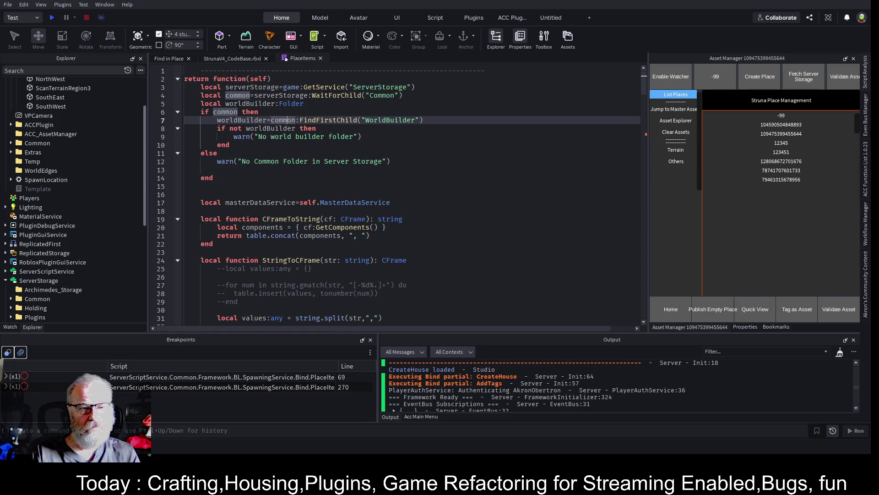
pyautogui.press('Up')
pyautogui.press('Up')
pyautogui.press('Up')
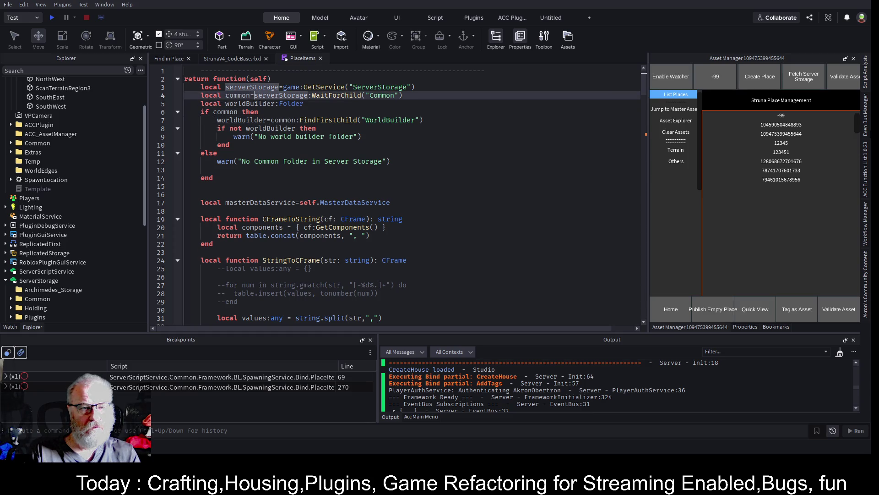
pyautogui.hotkey('shift', 'End')
pyautogui.hotkey('ctrl', 'c')
pyautogui.press('Down')
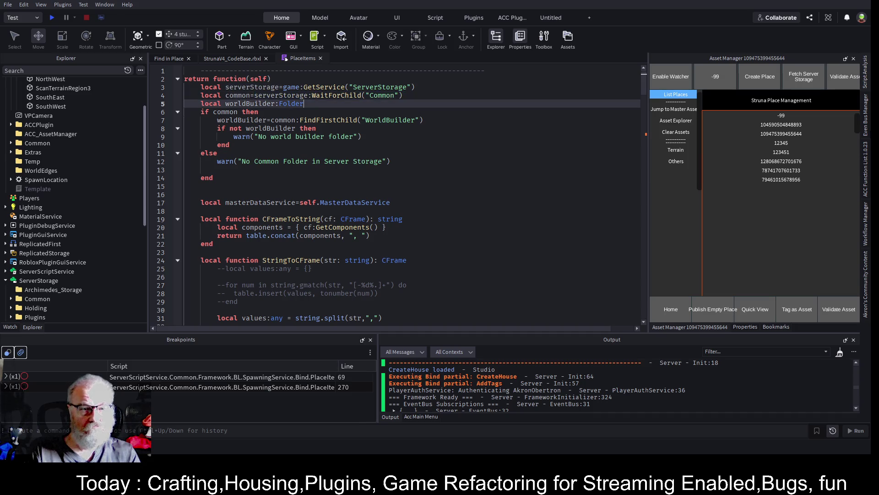
pyautogui.write('=')
pyautogui.hotkey('ctrl', 'v')
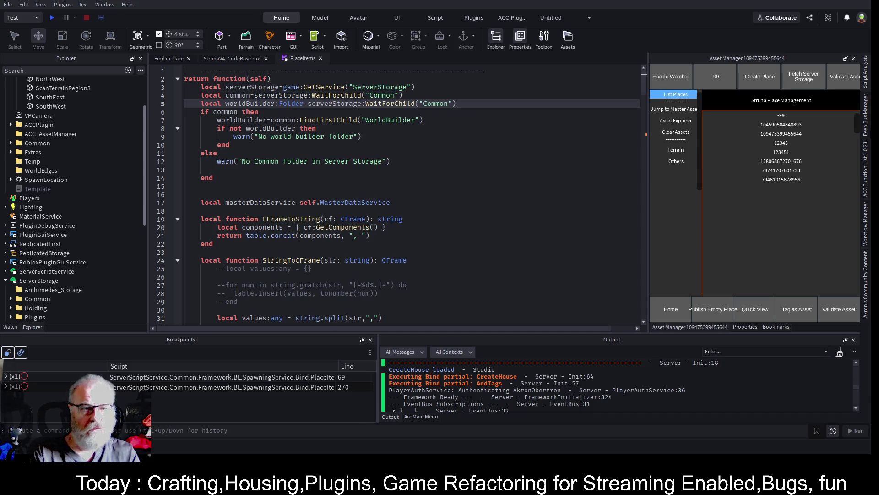
# Delete the old worldBuilder assignment and the 'if common then' line
pyautogui.click(259, 111)
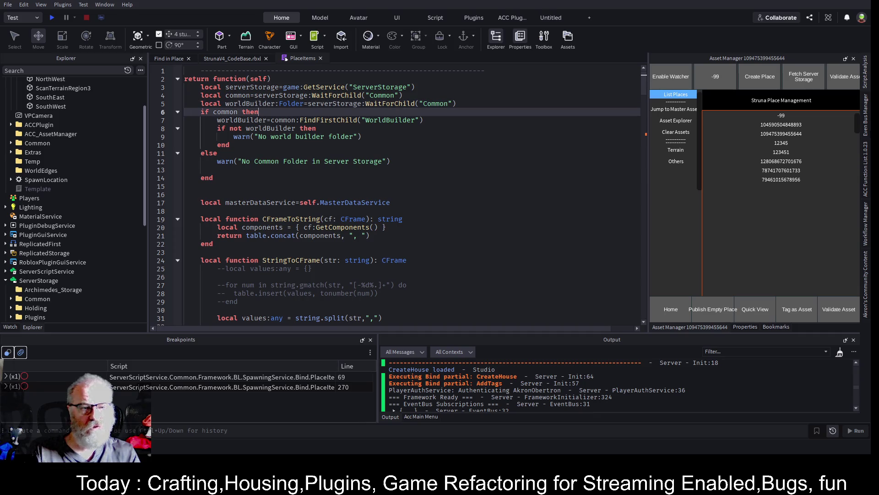
pyautogui.click(424, 120)
pyautogui.hotkey('shift', 'Home')
pyautogui.press('BackSpace')
pyautogui.press('Delete')
pyautogui.press('BackSpace')
pyautogui.press('BackSpace')
pyautogui.press('Up')
pyautogui.hotkey('shift', 'End')
pyautogui.press('BackSpace')
pyautogui.press('Down')
pyautogui.press('Down')
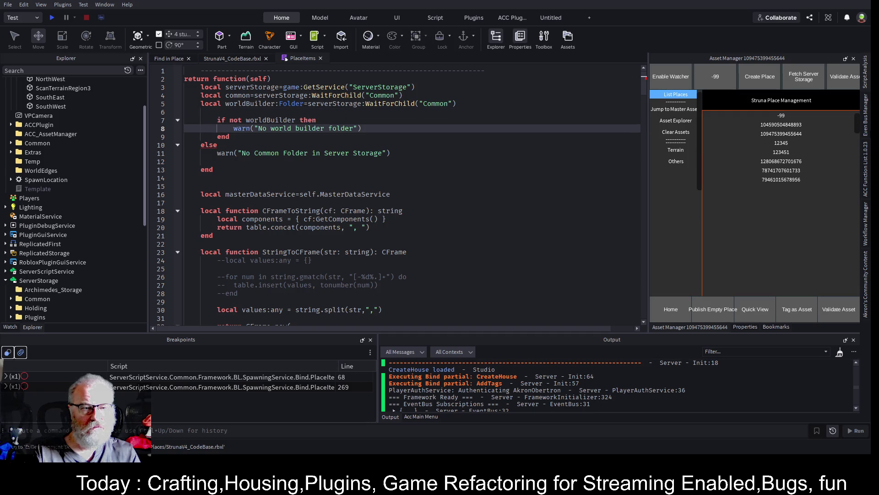
# Delete the else branch, its closing end and the No Common Folder warning
pyautogui.press('Down')
pyautogui.press('Down')
pyautogui.hotkey('shift', 'End')
pyautogui.press('BackSpace')
pyautogui.press('Down')
pyautogui.press('Down')
pyautogui.press('Down')
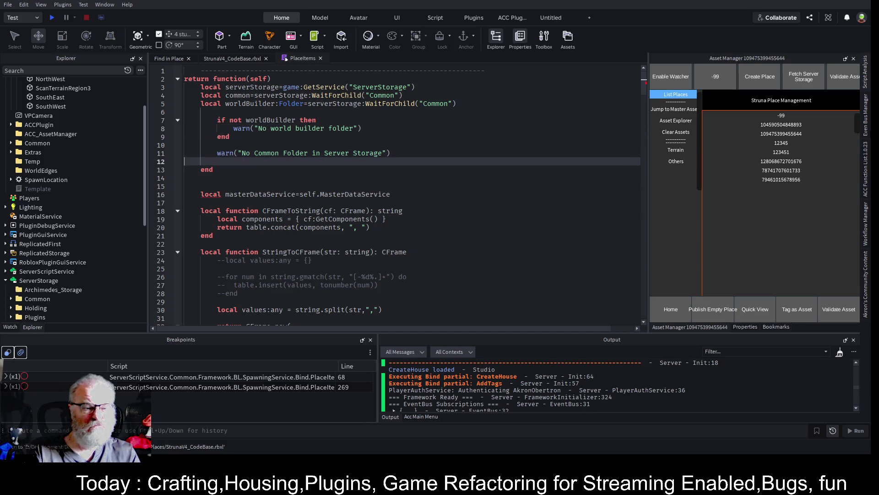
pyautogui.hotkey('shift', 'End')
pyautogui.press('BackSpace')
pyautogui.press('Up')
pyautogui.press('Up')
pyautogui.press('Up')
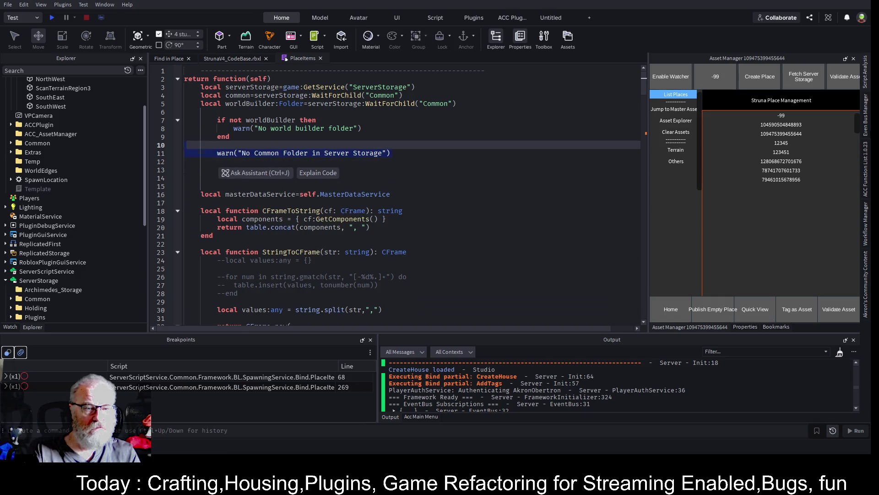
pyautogui.hotkey('shift', 'Down')
pyautogui.hotkey('shift', 'Down')
pyautogui.press('BackSpace')
pyautogui.press('Up')
pyautogui.press('Up')
pyautogui.press('Up')
pyautogui.press('Up')
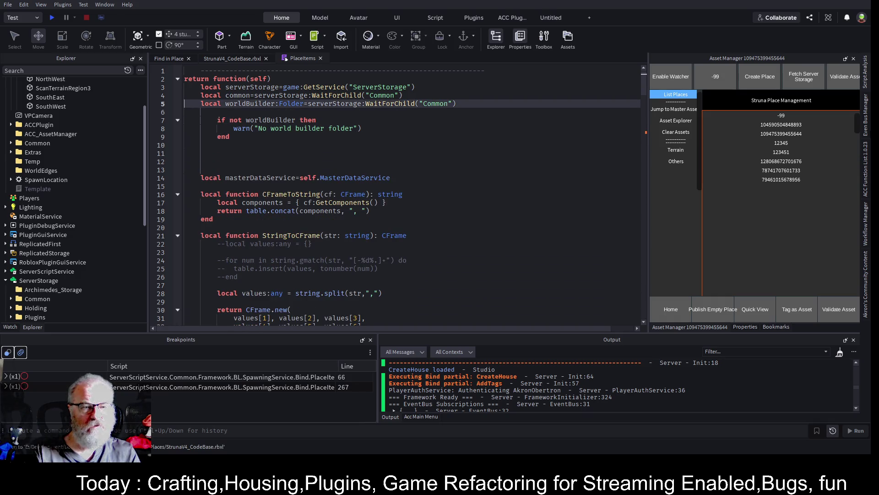
# Outdent the worldBuilder check, delete leftover blank lines and the no-world-builder warning, then playtest
pyautogui.hotkey('shift', 'Down')
pyautogui.hotkey('shift', 'Down')
pyautogui.hotkey('shift', 'Down')
pyautogui.hotkey('shift', 'Tab')
pyautogui.press('Down')
pyautogui.hotkey('shift', 'Down')
pyautogui.hotkey('shift', 'Down')
pyautogui.hotkey('shift', 'Down')
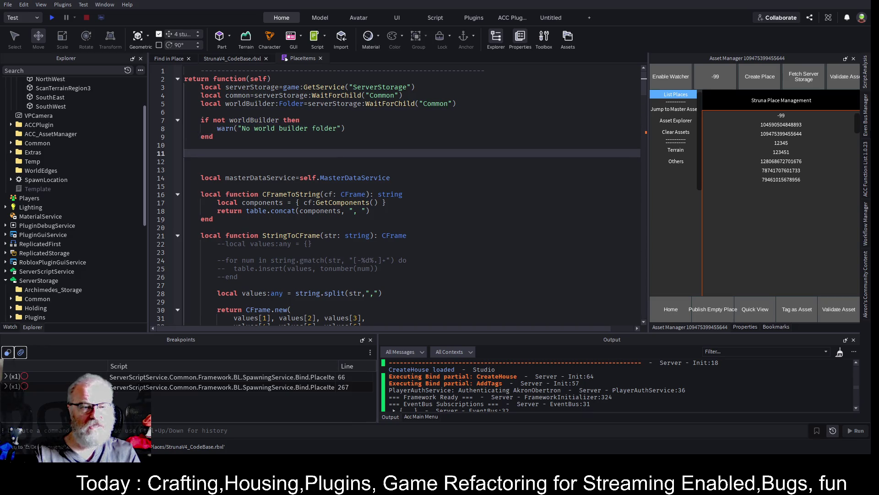
pyautogui.press('Delete')
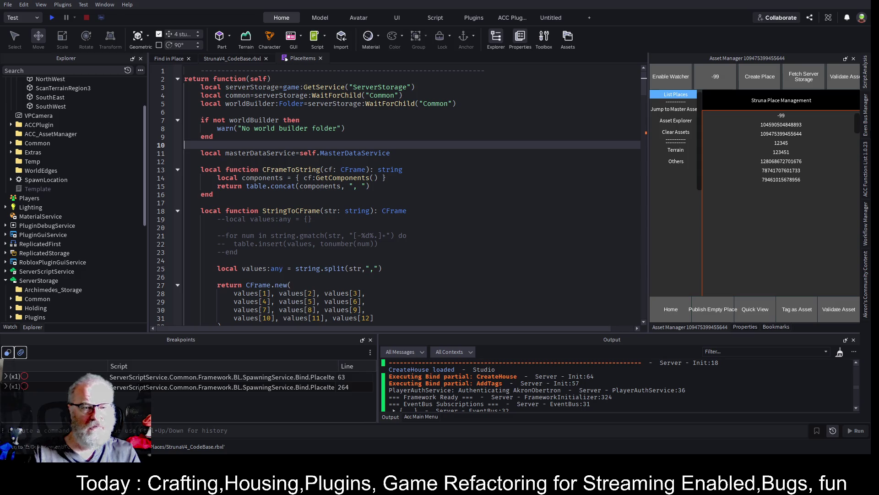
pyautogui.hotkey('shift', 'Up')
pyautogui.hotkey('shift', 'Up')
pyautogui.hotkey('shift', 'Up')
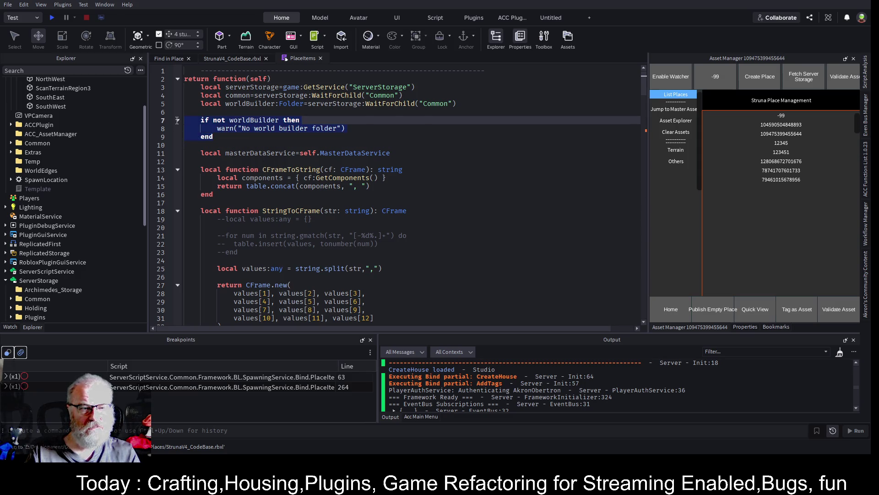
pyautogui.press('Delete')
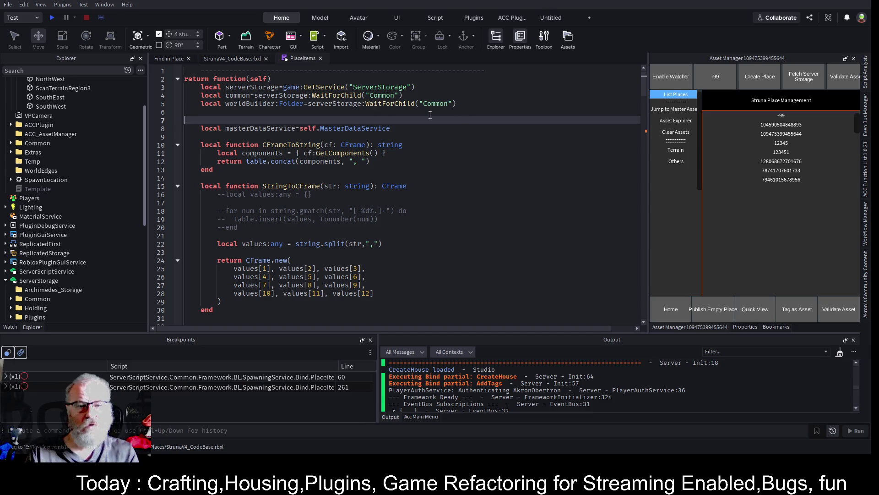
pyautogui.click(471, 202)
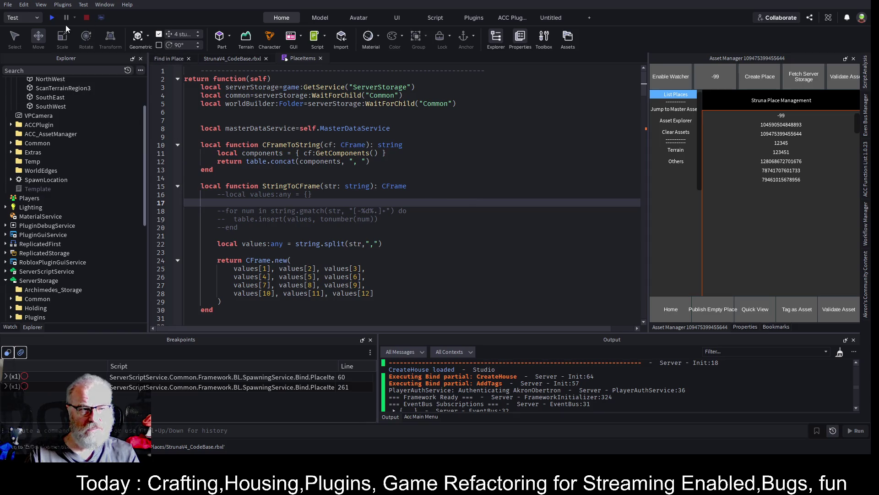
pyautogui.click(55, 17)
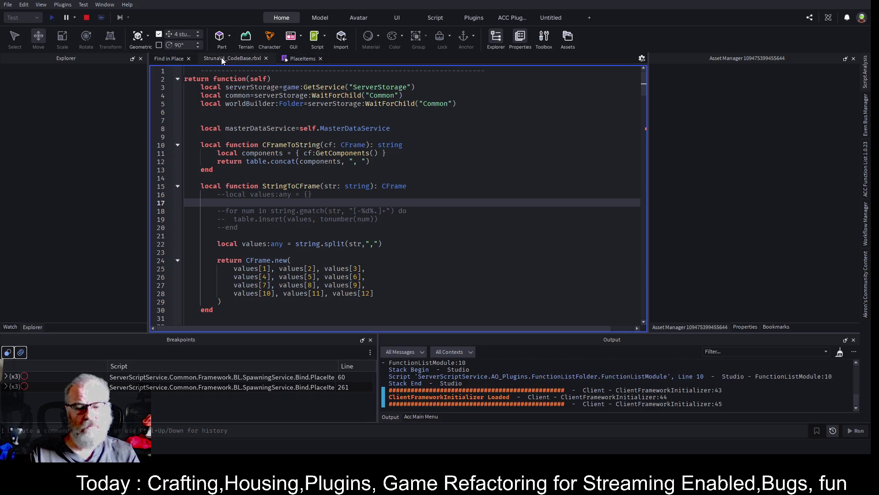
# Show the running game, select Workspace > Terrain, switch to Server view and enlarge Output
pyautogui.click(221, 56)
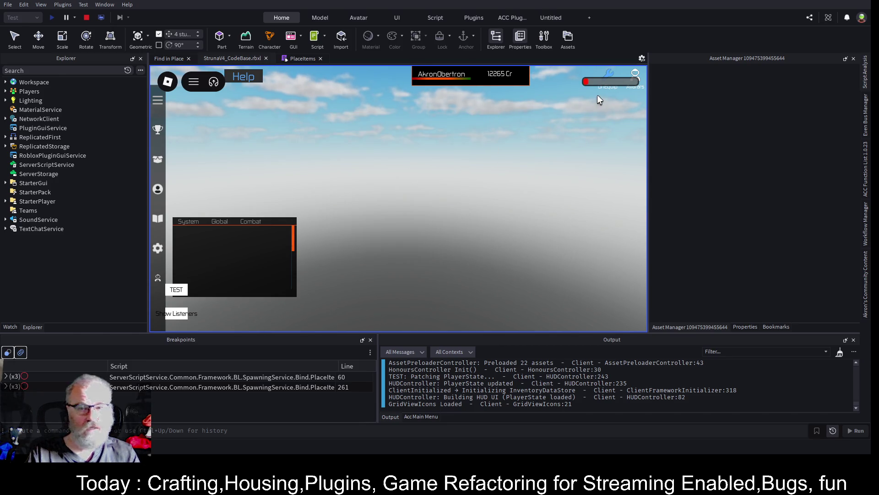
pyautogui.click(5, 82)
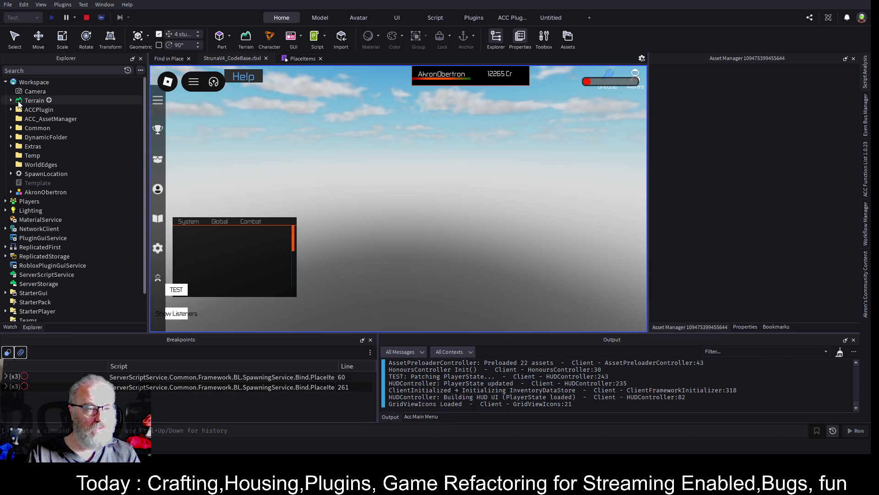
pyautogui.click(29, 101)
pyautogui.click(102, 18)
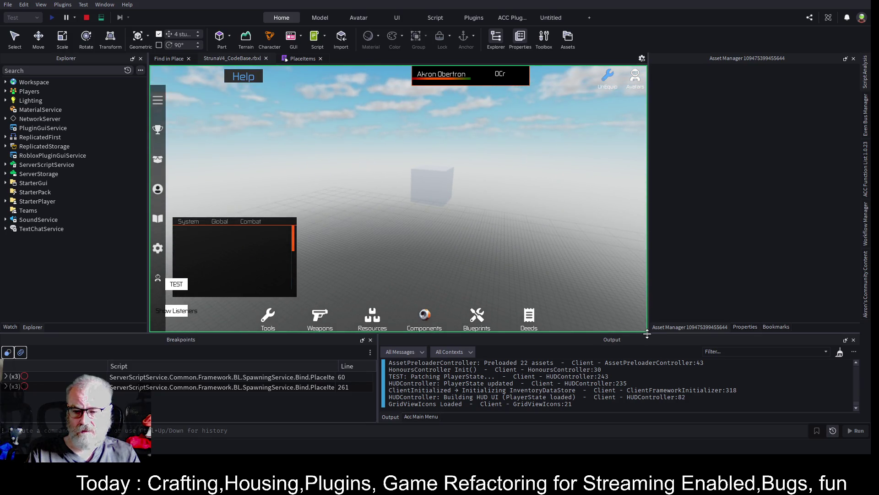
pyautogui.moveTo(650, 333); pyautogui.dragTo(650, 120)
pyautogui.scroll(5, 714, 245)
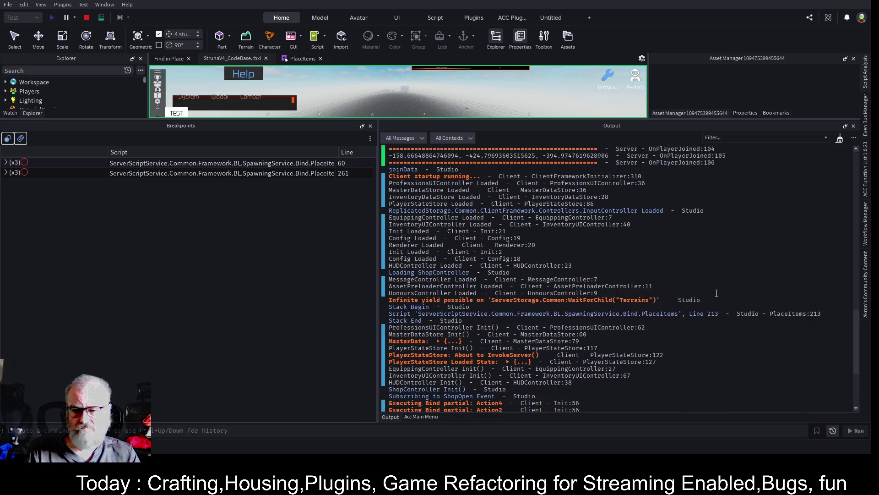
# Highlight "Terrains" in the infinite-yield warning for PlaceItems line 213, then stop the playtest
pyautogui.doubleClick(630, 299)
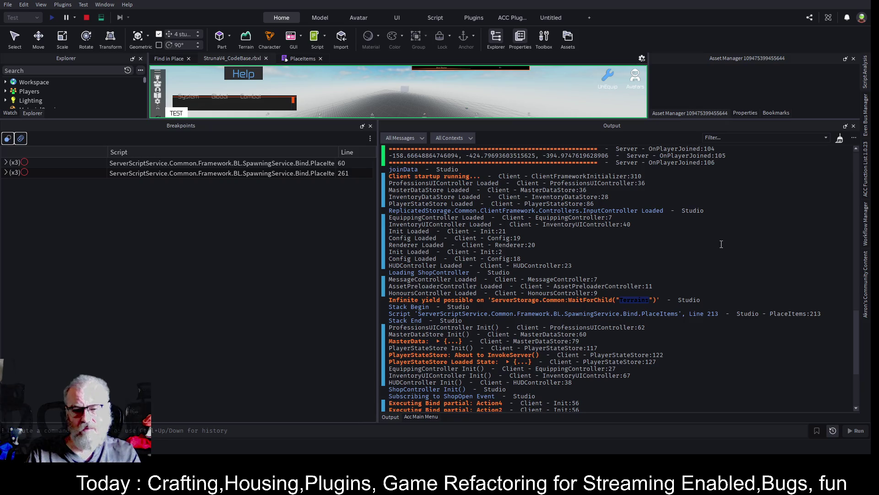
pyautogui.scroll(15, 721, 244)
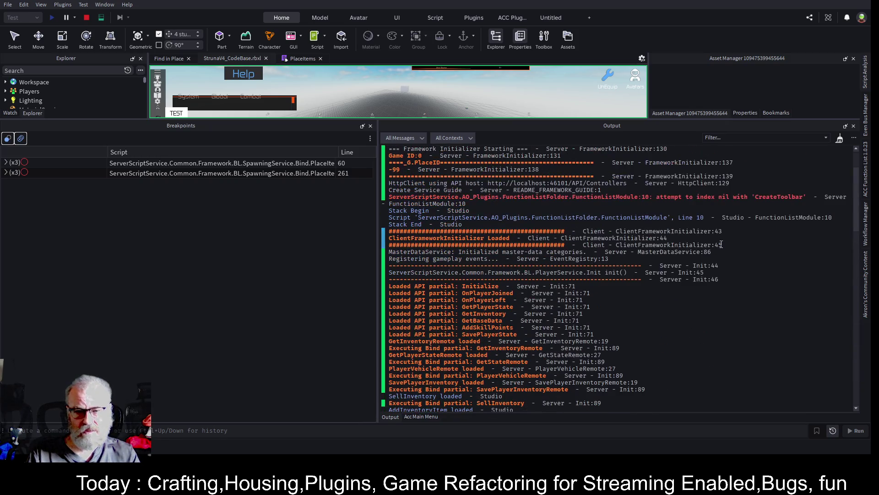
pyautogui.scroll(-10, 543, 296)
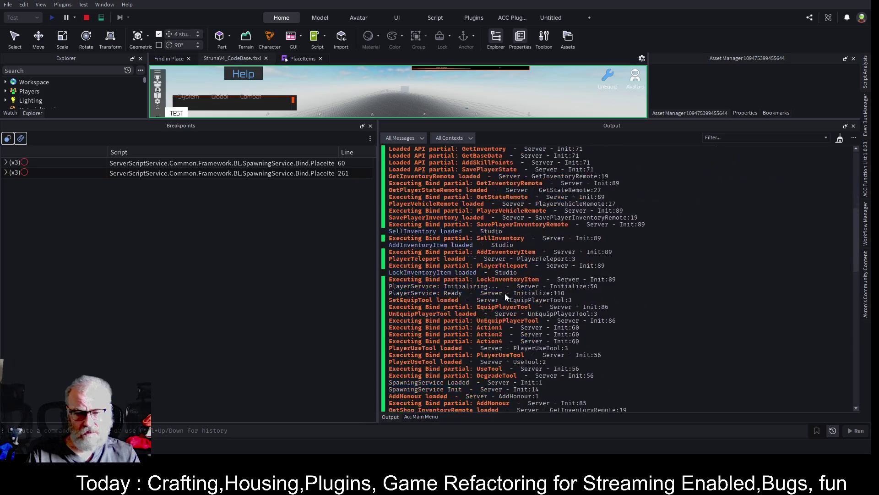
pyautogui.scroll(-10, 544, 295)
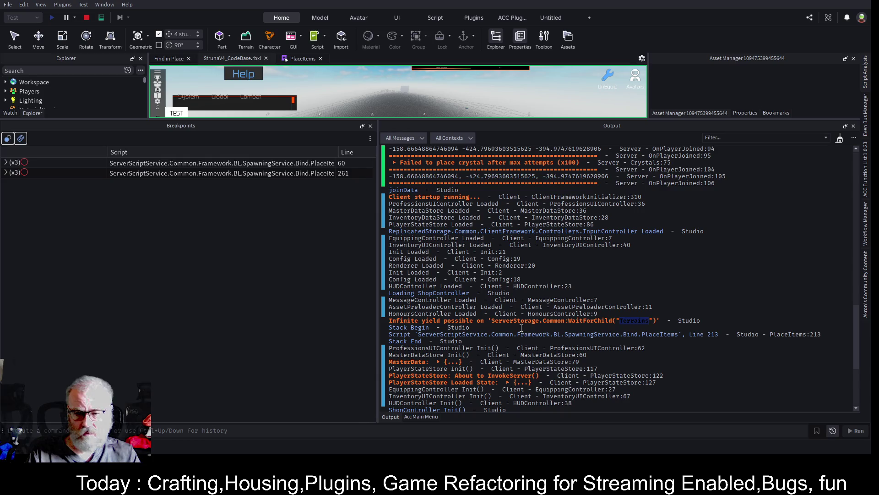
pyautogui.click(749, 296)
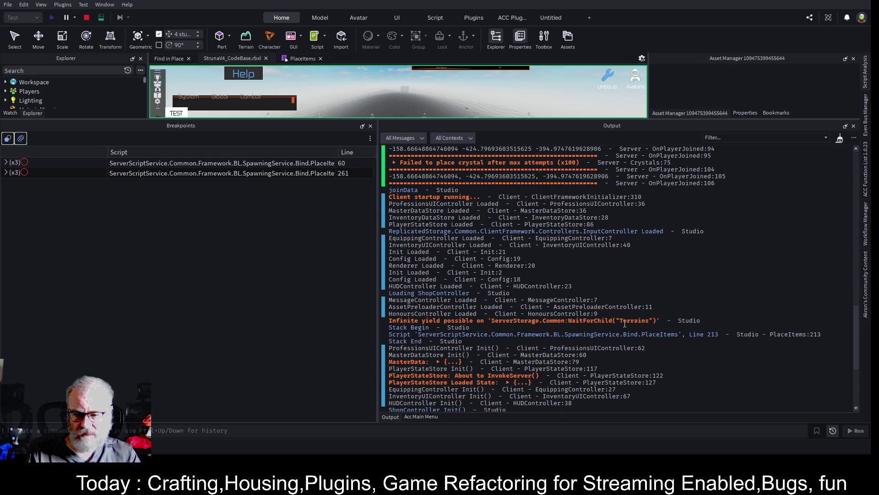
pyautogui.moveTo(616, 321); pyautogui.dragTo(655, 323)
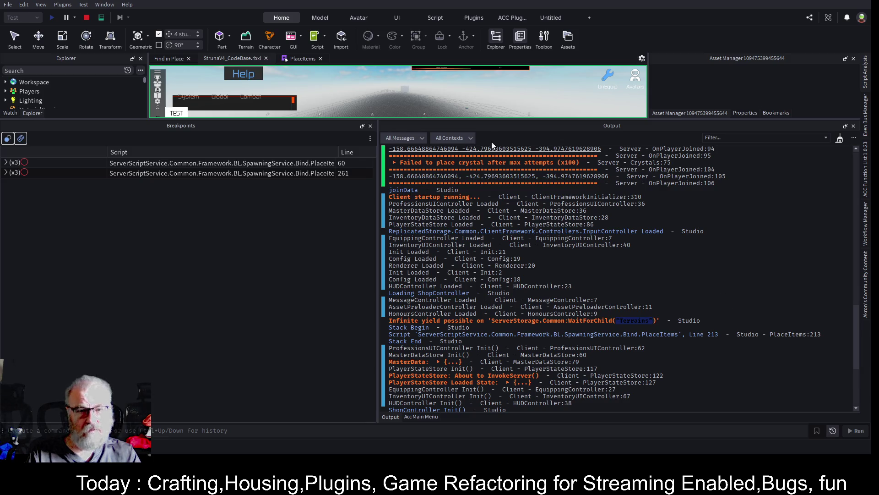
pyautogui.click(85, 17)
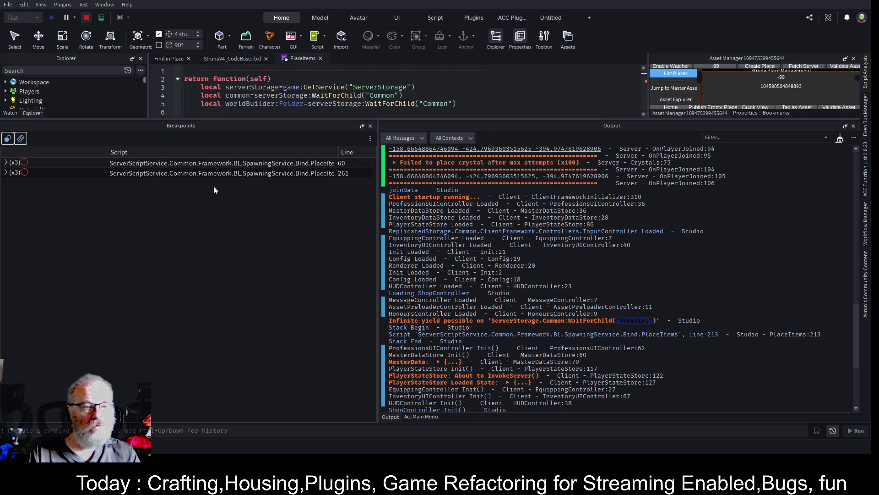
# Search the place for "Terrains" and collapse the three WorkspaceWatcher result groups to leave PlaceItems' matches
pyautogui.moveTo(355, 119); pyautogui.dragTo(386, 253)
pyautogui.click(168, 57)
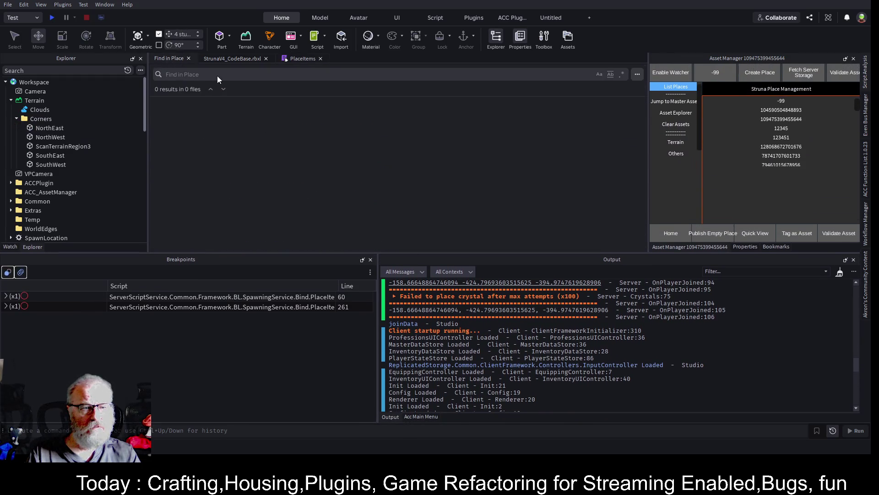
pyautogui.click(213, 75)
pyautogui.write('"Terrains"')
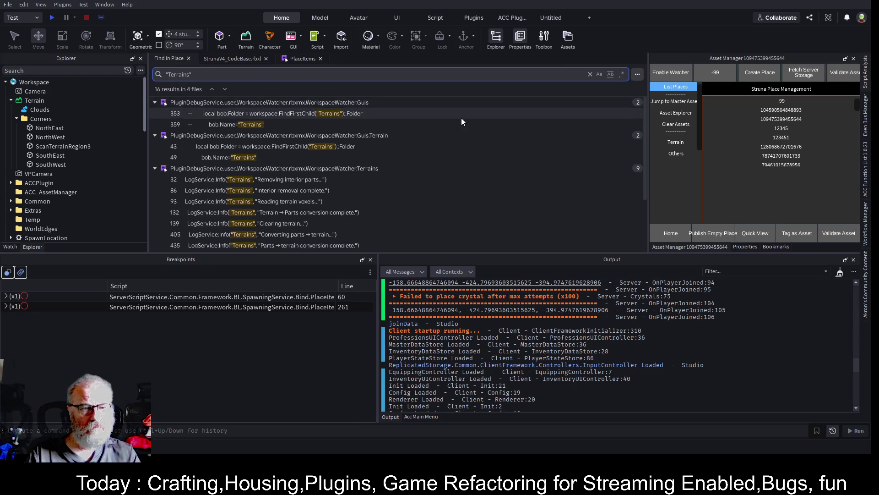
pyautogui.click(154, 103)
pyautogui.click(154, 113)
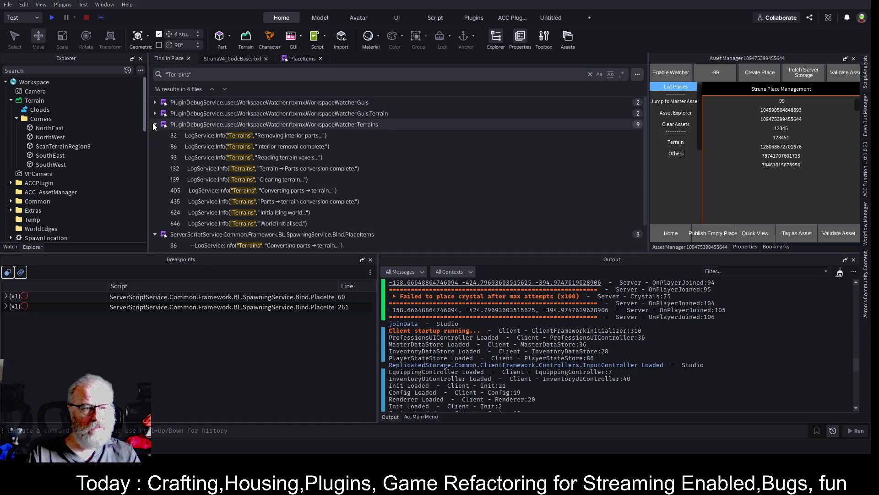
pyautogui.click(155, 125)
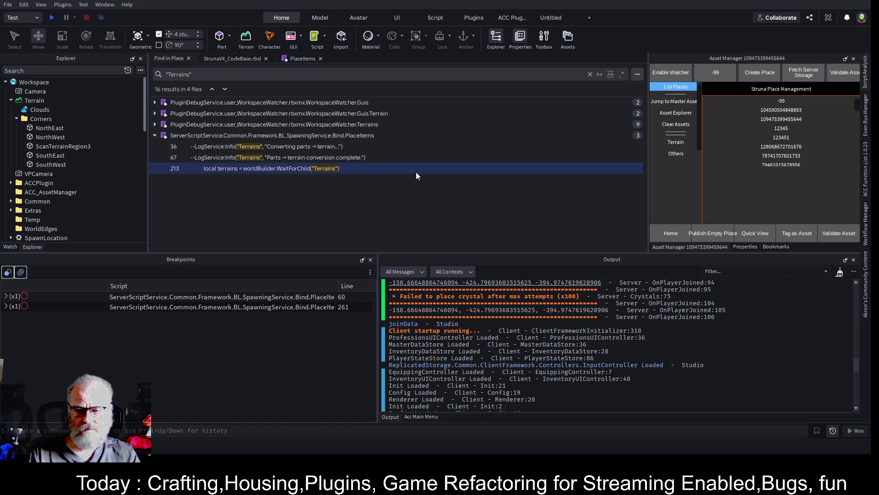
pyautogui.click(240, 58)
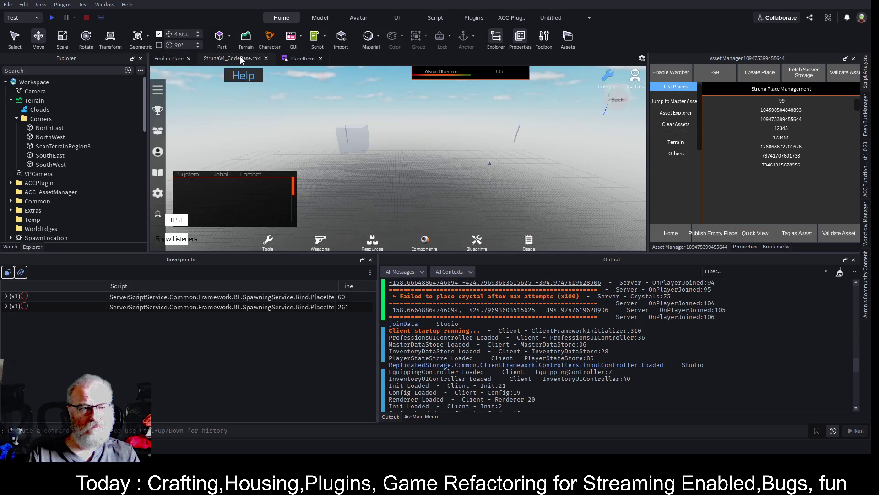
# Replace WaitForChild with FindFirstChild on PlaceItems line 213 and save
pyautogui.click(302, 59)
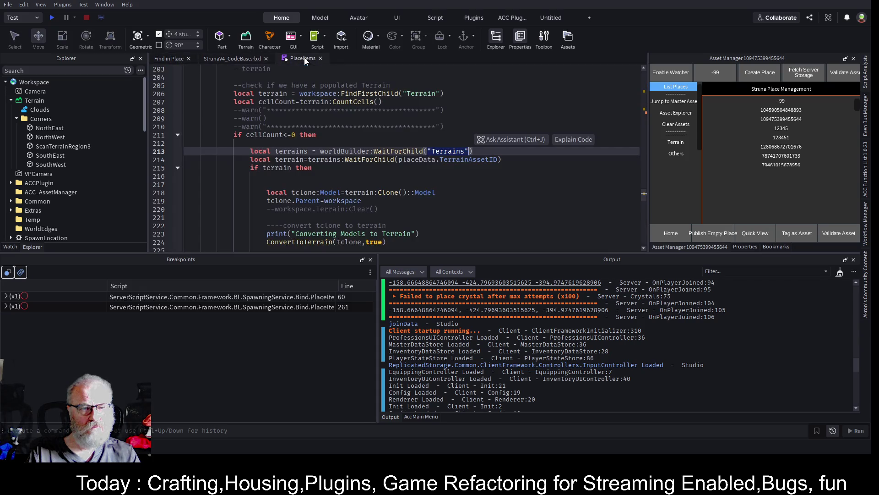
pyautogui.click(444, 184)
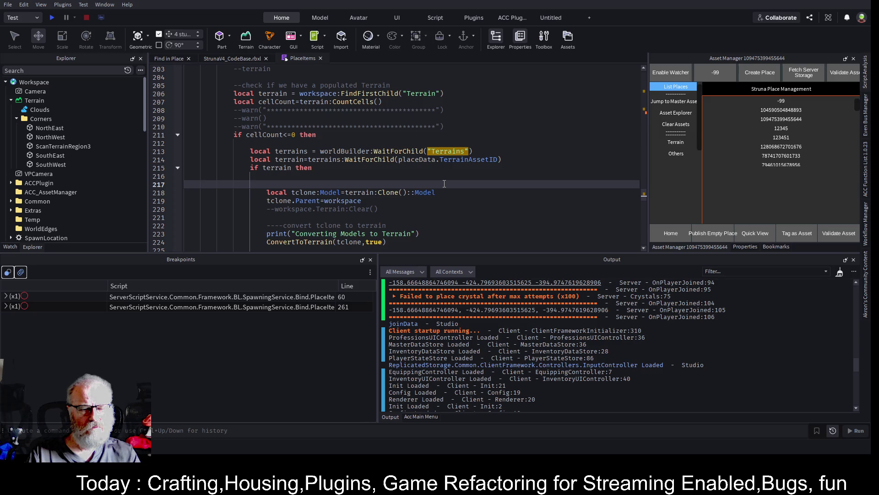
pyautogui.click(400, 153)
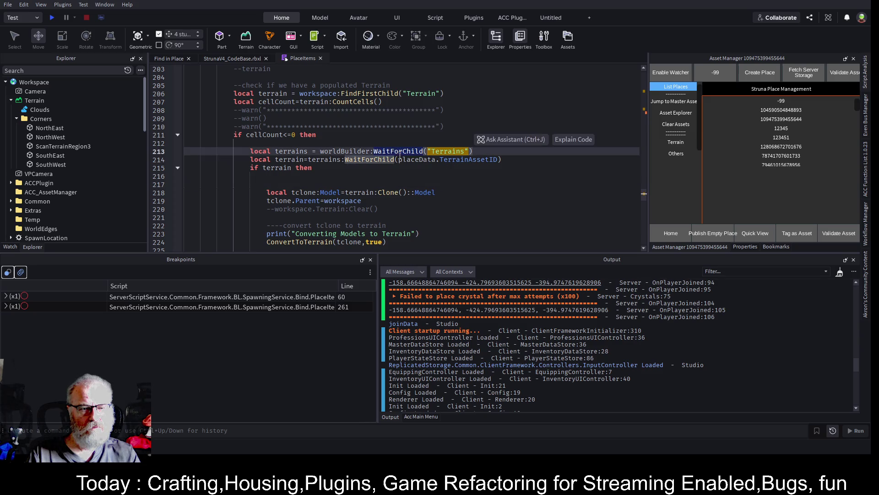
pyautogui.press('Down')
pyautogui.press('Down')
pyautogui.press('Down')
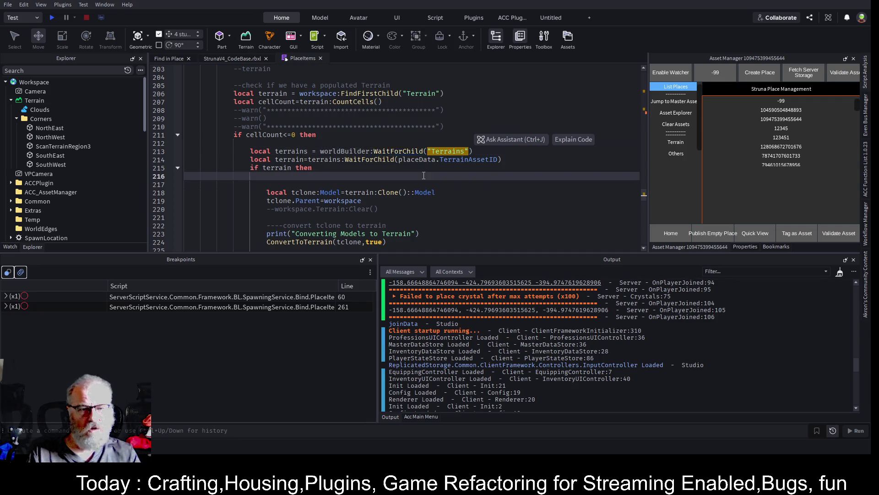
pyautogui.click(403, 151)
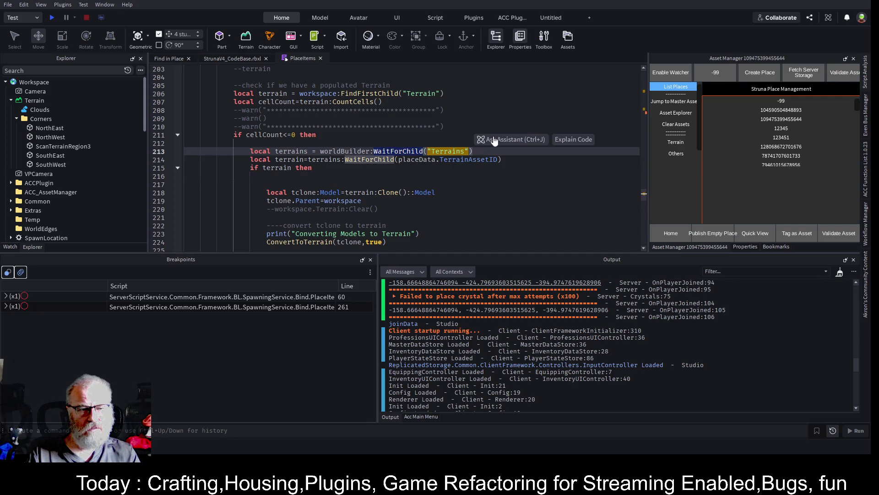
pyautogui.write('Find')
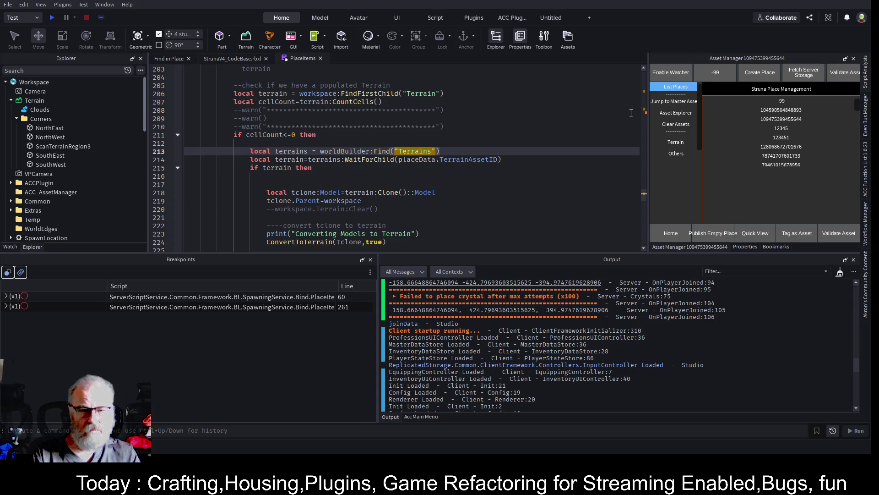
pyautogui.write('FirstChild')
pyautogui.hotkey('ctrl', 's')
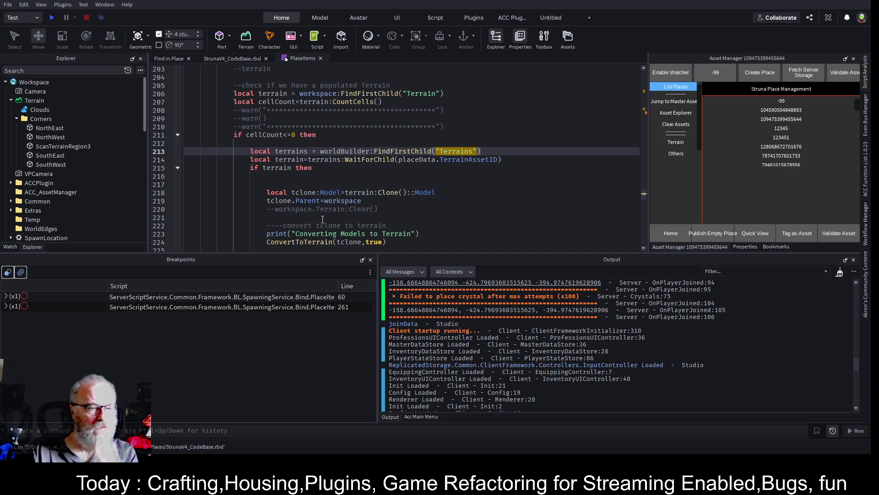
# Change line 5's WaitForChild("Common") to WaitForChild("WorldBuilder"), then start a playtest
pyautogui.scroll(-2, 65, 193)
pyautogui.scroll(-4, 67, 188)
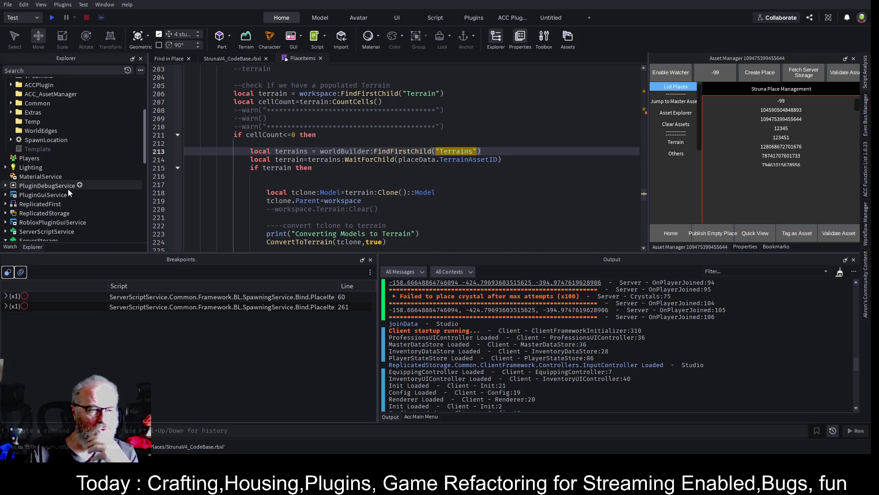
pyautogui.scroll(-3, 58, 163)
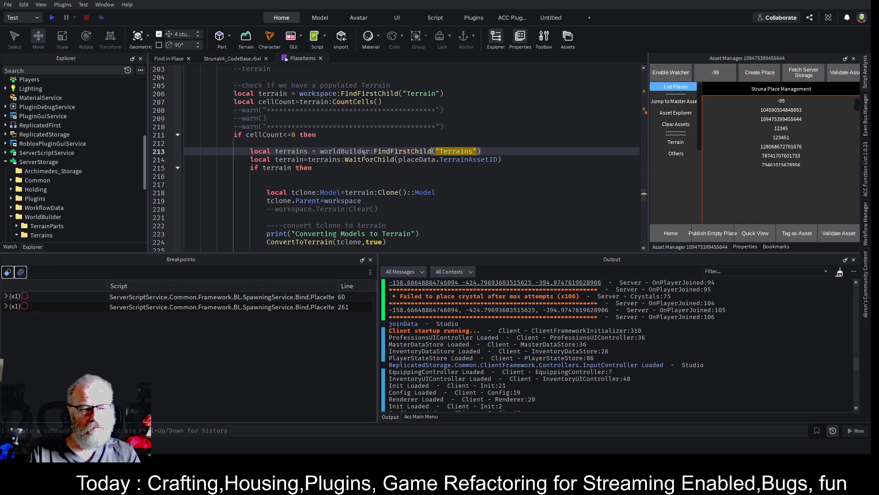
pyautogui.doubleClick(344, 151)
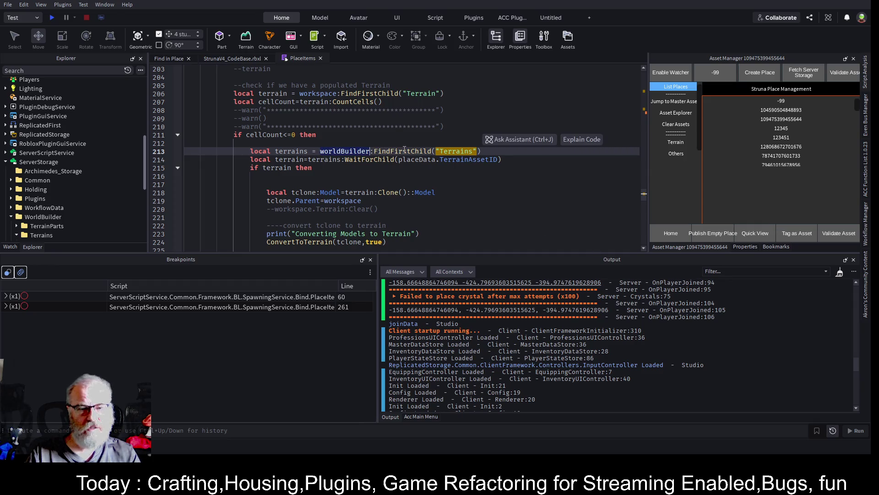
pyautogui.hotkey('ctrl', 'f')
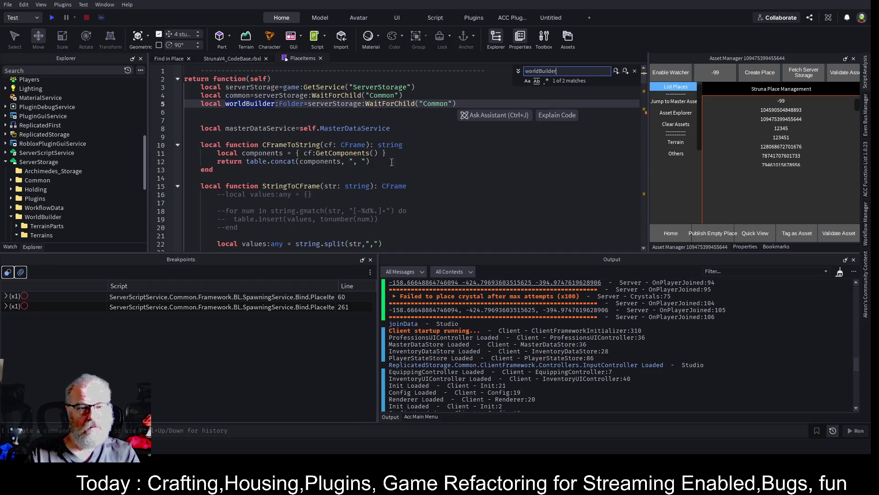
pyautogui.click(414, 106)
pyautogui.hotkey('ctrl', 'BackSpace')
pyautogui.write('Wwo')
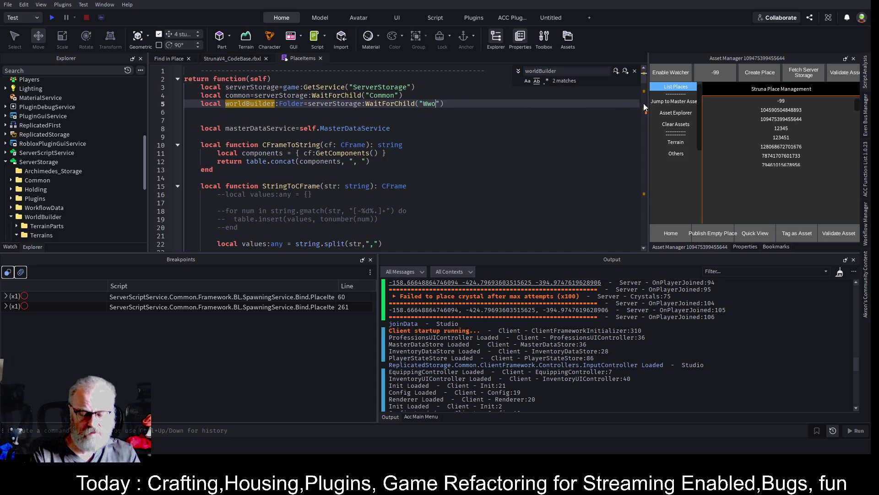
pyautogui.press('BackSpace')
pyautogui.press('BackSpace')
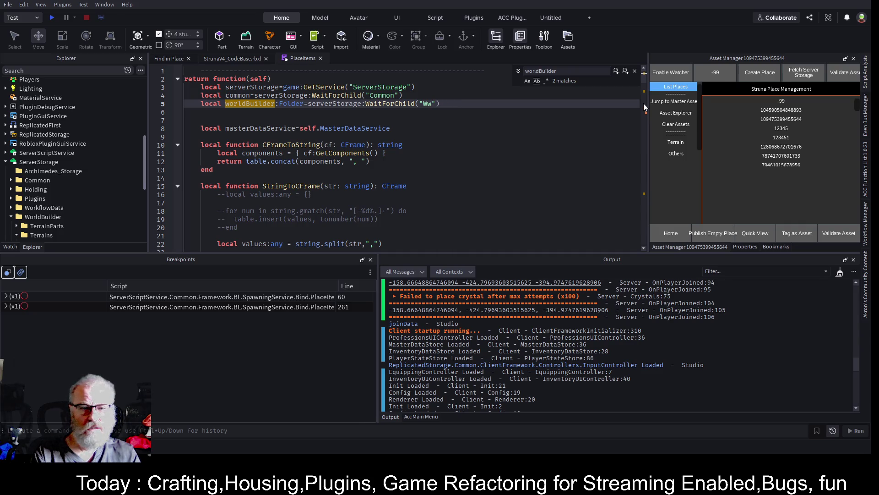
pyautogui.write('orld')
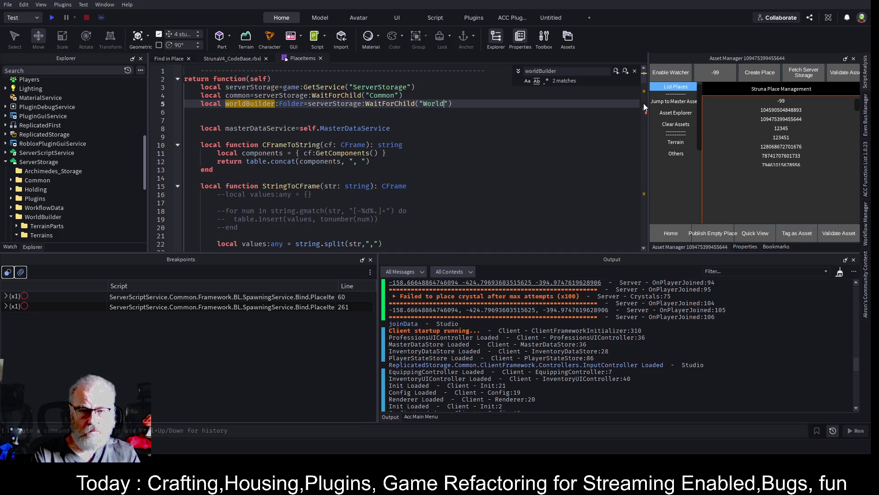
pyautogui.write('Builder')
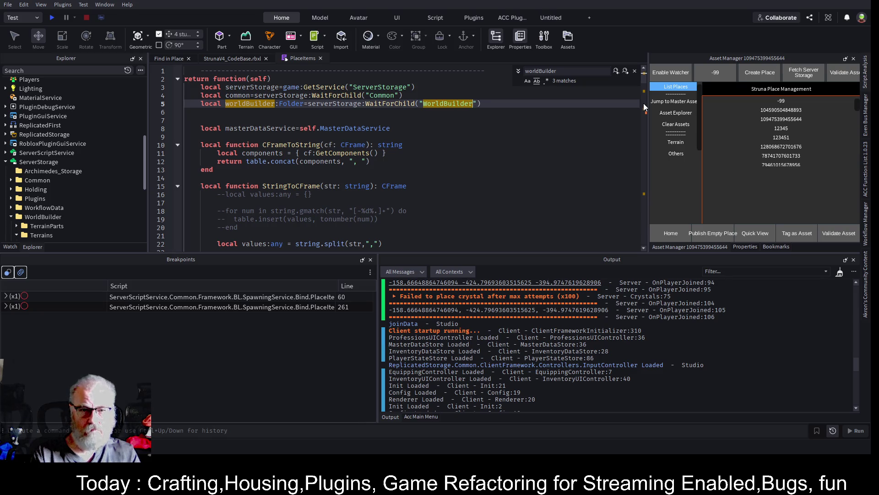
pyautogui.click(471, 161)
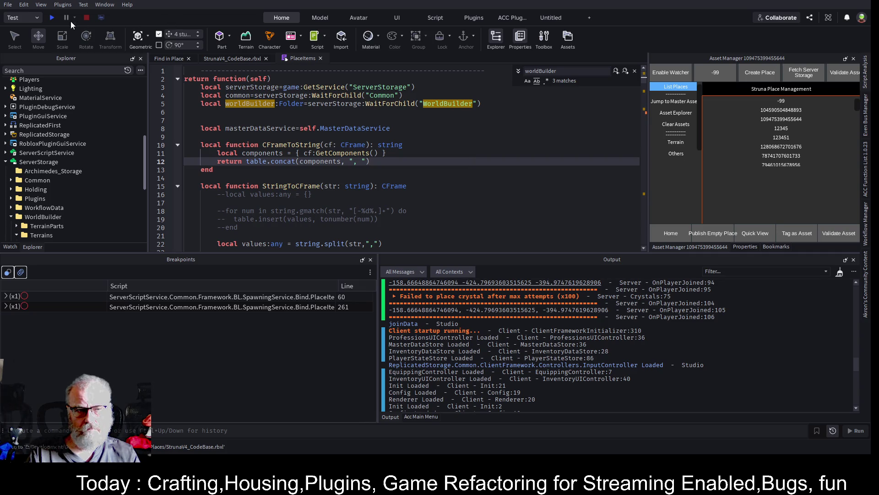
pyautogui.click(53, 18)
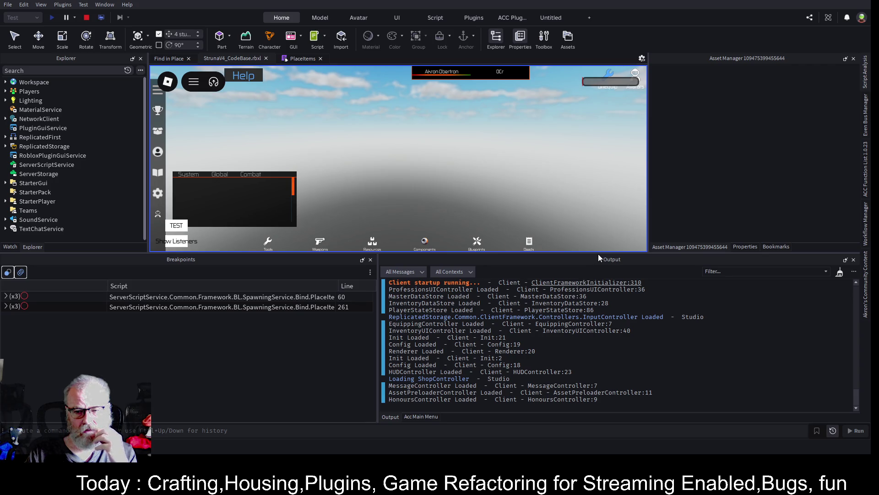
# Enlarge the playtest viewport, switch to Server view, and fly around the terrain, domed outpost, rocks and tree
pyautogui.moveTo(601, 253); pyautogui.dragTo(625, 354)
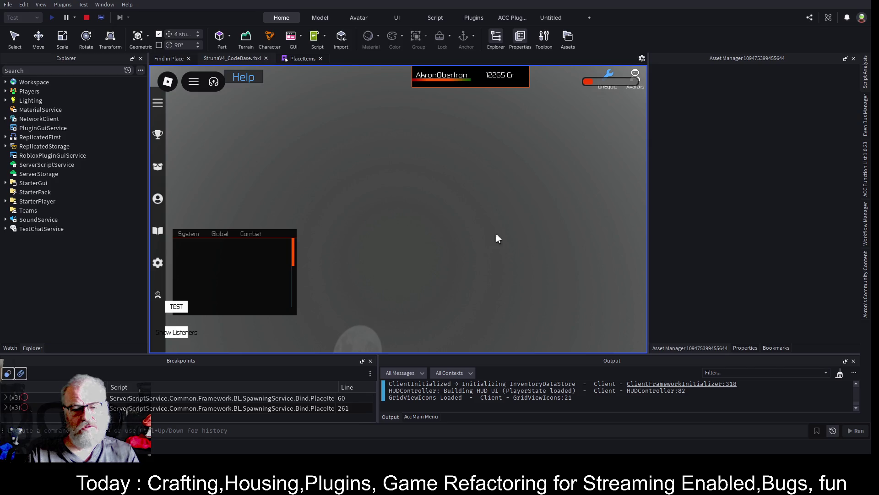
pyautogui.click(102, 17)
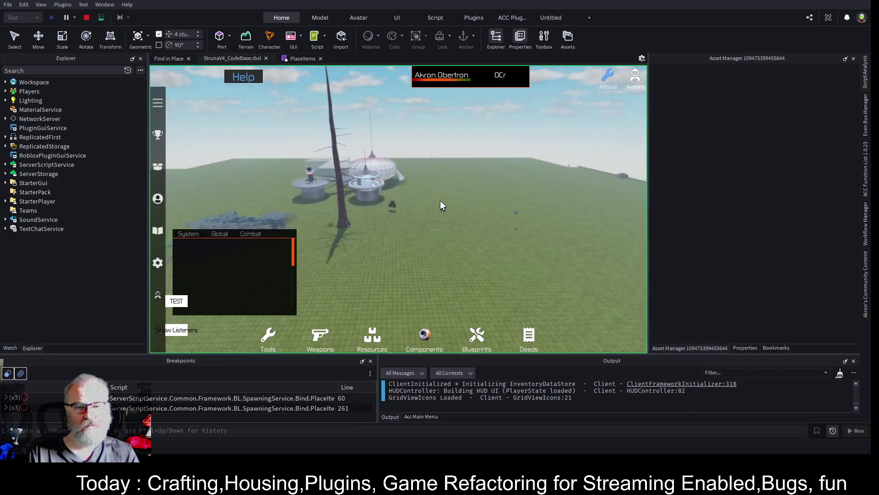
pyautogui.press('w')
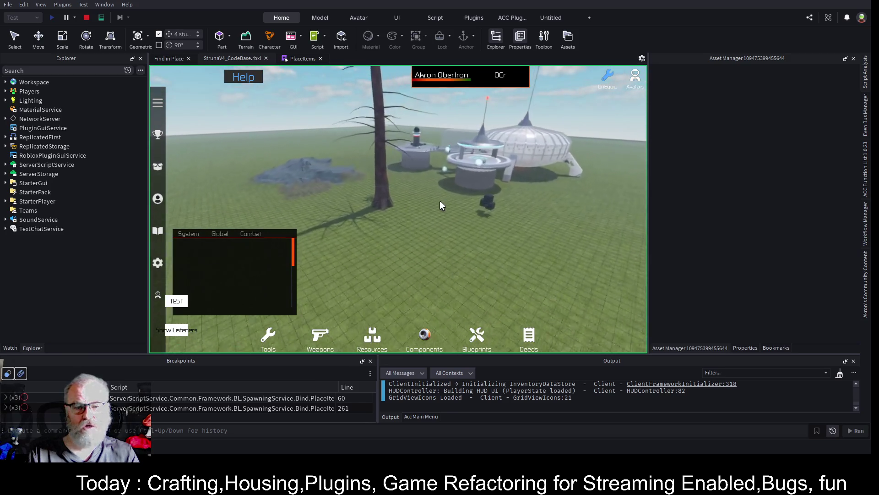
pyautogui.press('a')
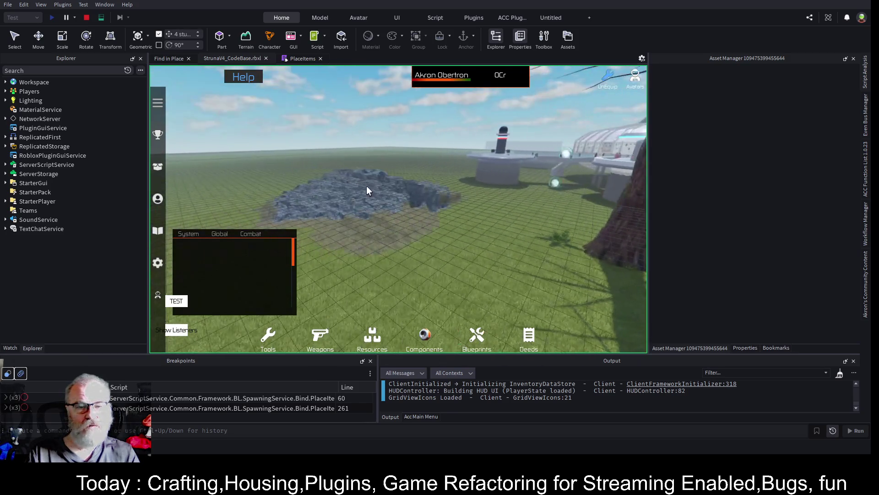
pyautogui.press('d')
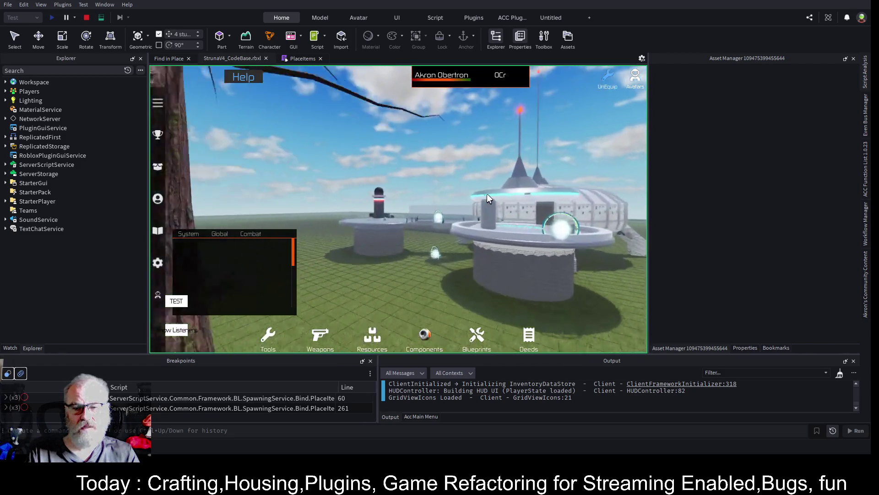
pyautogui.press('s')
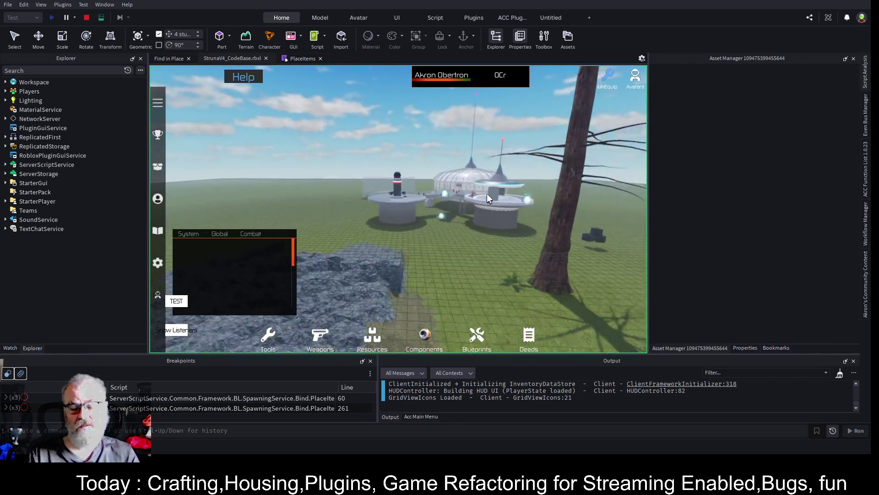
pyautogui.press('s')
pyautogui.press('d')
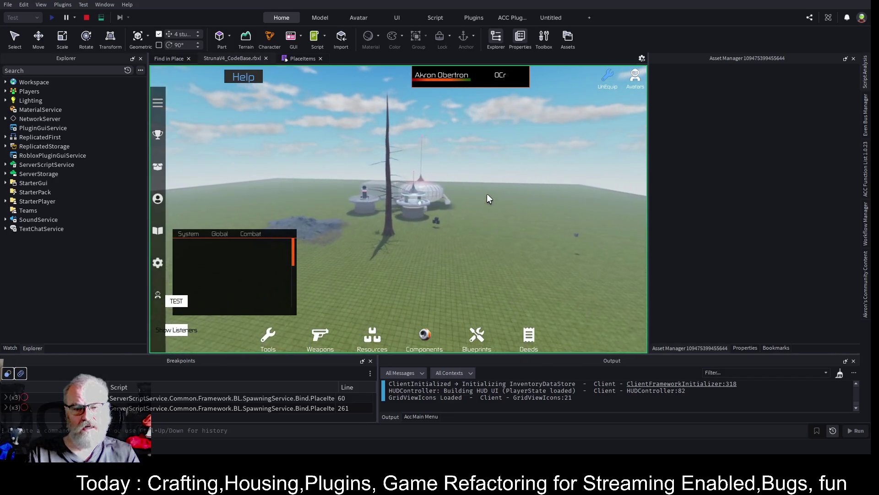
# Stop the playtest, set the SpawnLocation's Position Y to 500, and save the place
pyautogui.click(86, 19)
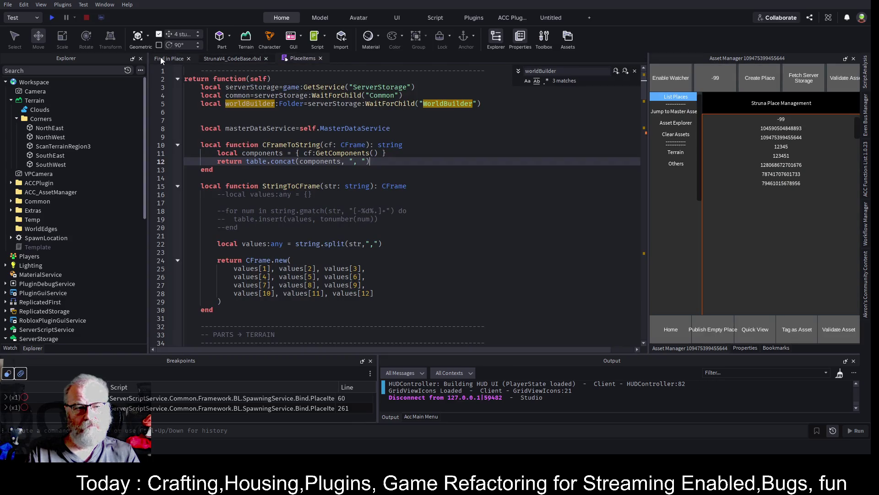
pyautogui.click(229, 59)
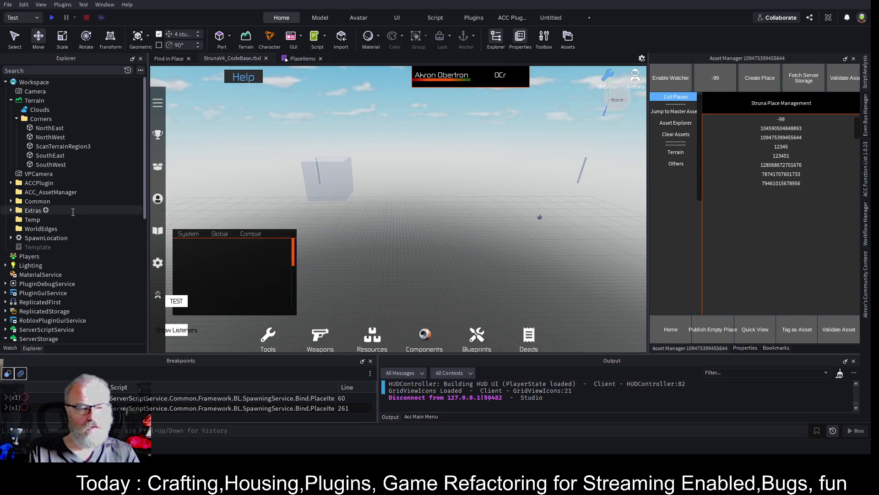
pyautogui.click(43, 238)
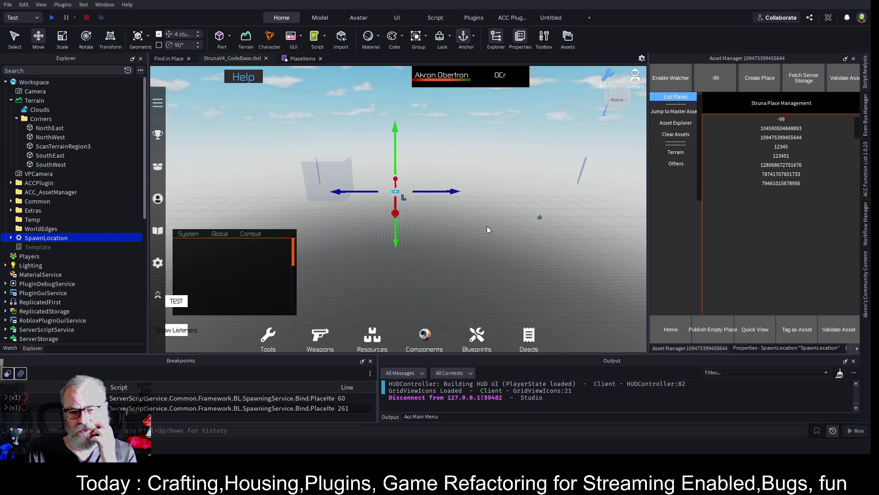
pyautogui.click(786, 348)
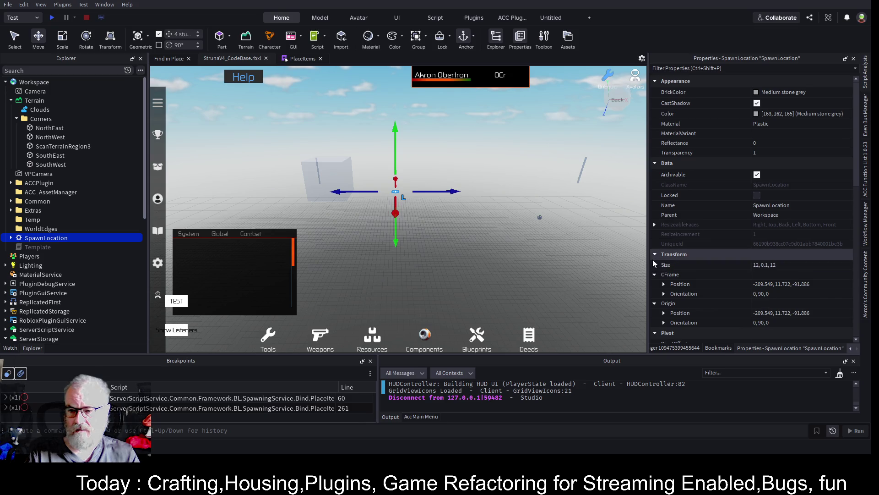
pyautogui.click(663, 285)
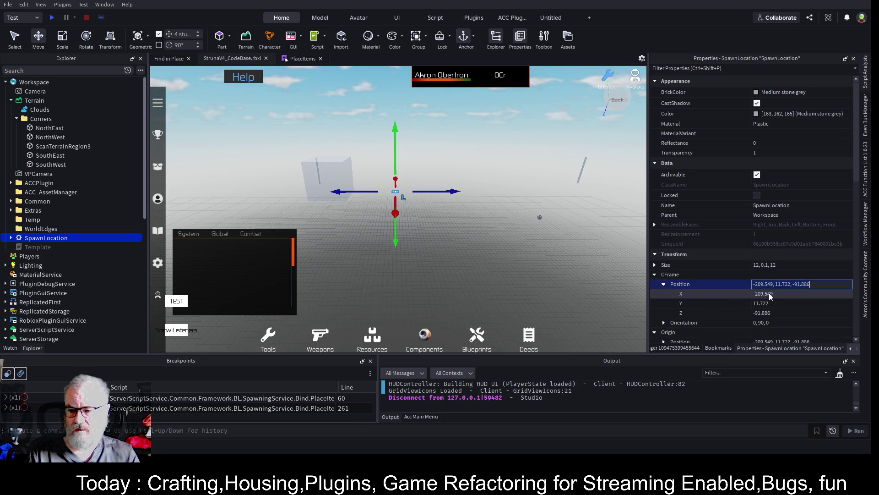
pyautogui.click(806, 303)
pyautogui.write('500')
pyautogui.press('Return')
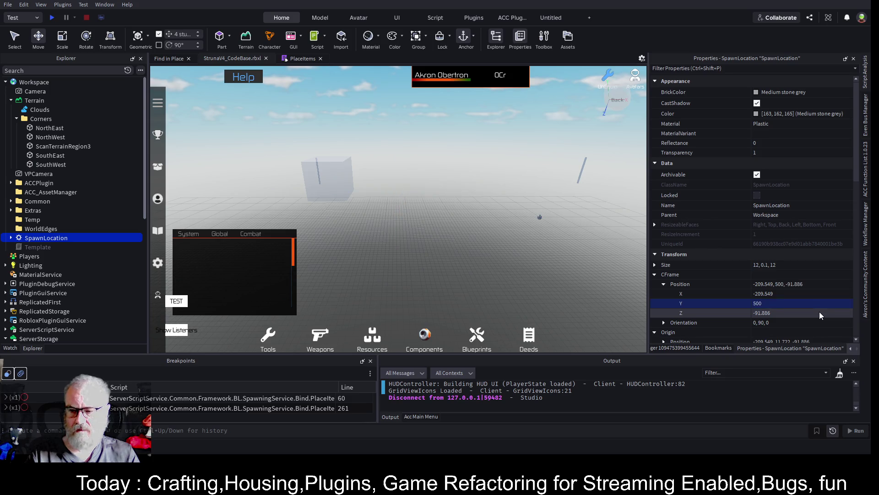
pyautogui.hotkey('ctrl', 's')
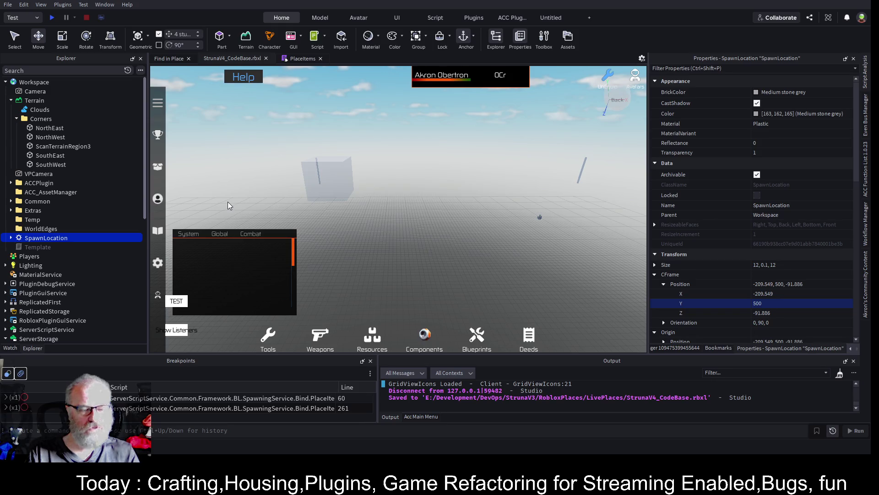
pyautogui.click(181, 58)
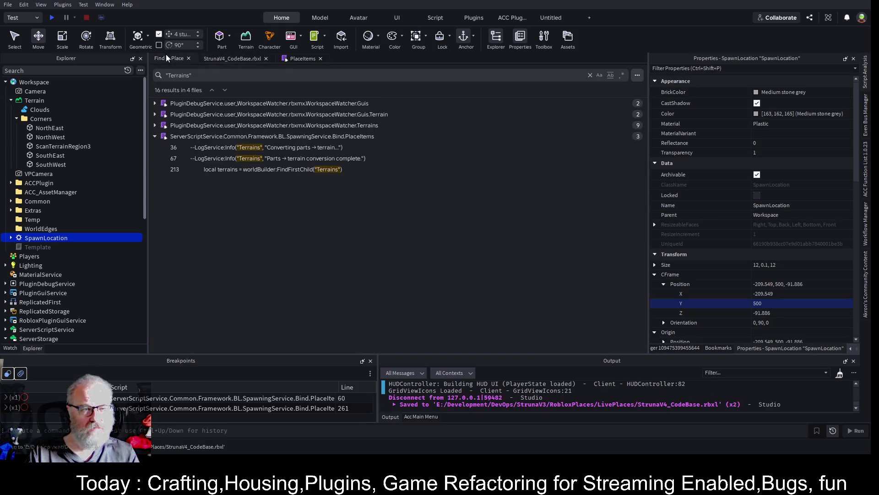
# Search all place scripts for 'HumanoidRootPart' and scroll through the results
pyautogui.click(201, 76)
pyautogui.hotkey('ctrl', 'a')
pyautogui.write('Humaiod')
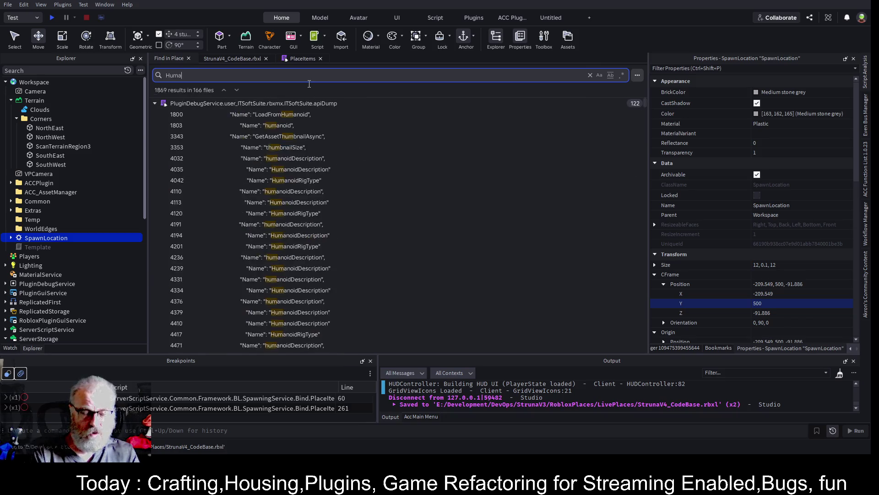
pyautogui.press('BackSpace')
pyautogui.press('BackSpace')
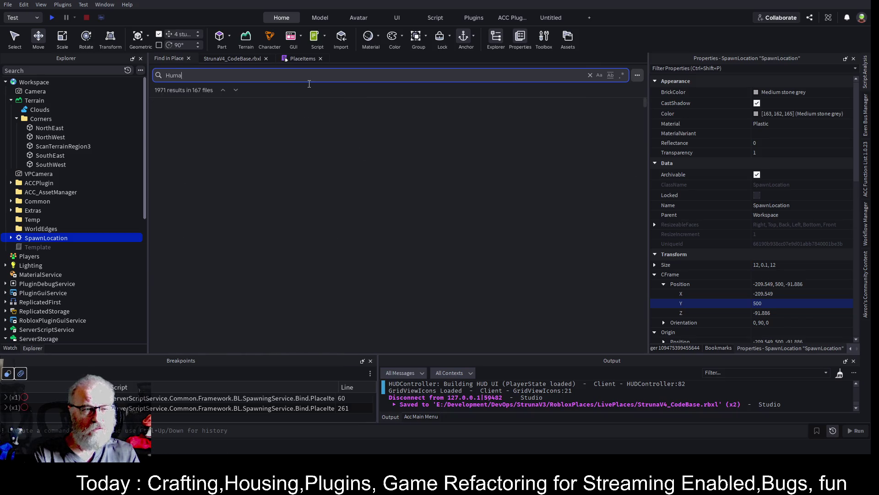
pyautogui.write('noid')
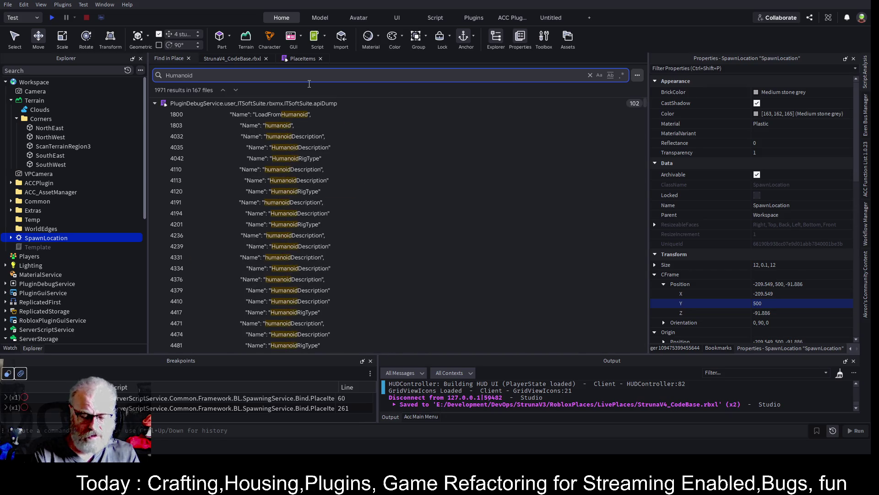
pyautogui.write('RootPart')
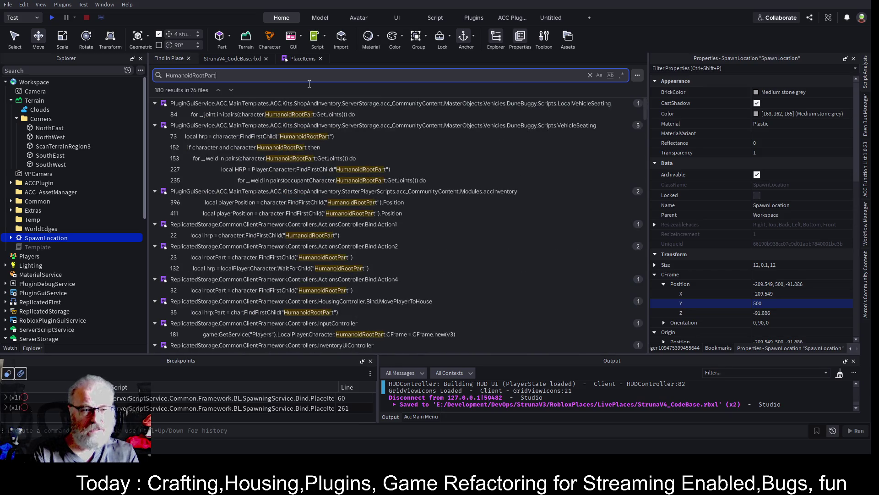
pyautogui.scroll(-3, 315, 240)
pyautogui.scroll(-5, 314, 239)
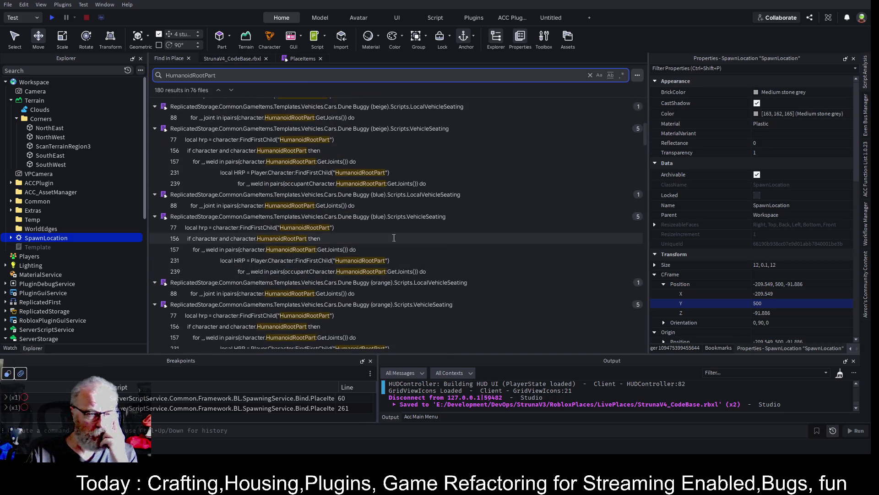
pyautogui.scroll(-10, 276, 314)
pyautogui.scroll(-10, 276, 315)
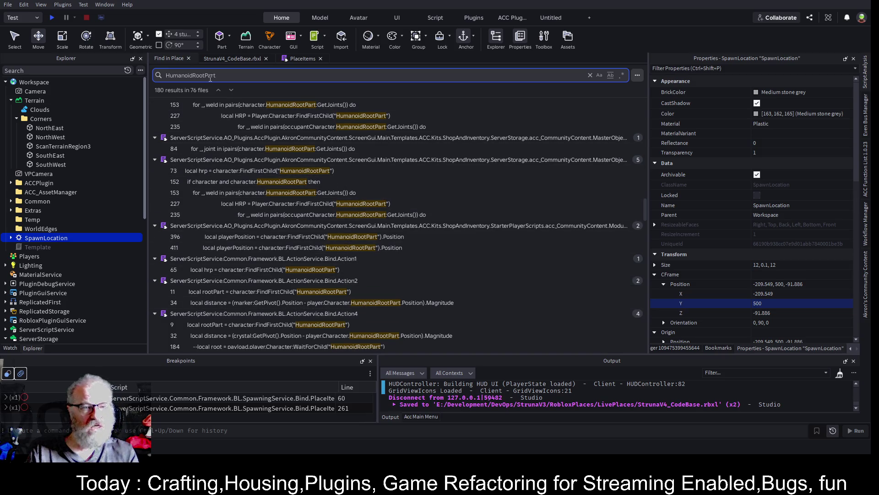
# Search for 'OnPla', expand ServerScriptService, then clear the search to 0 results
pyautogui.hotkey('ctrl', 'a')
pyautogui.write('OnPla')
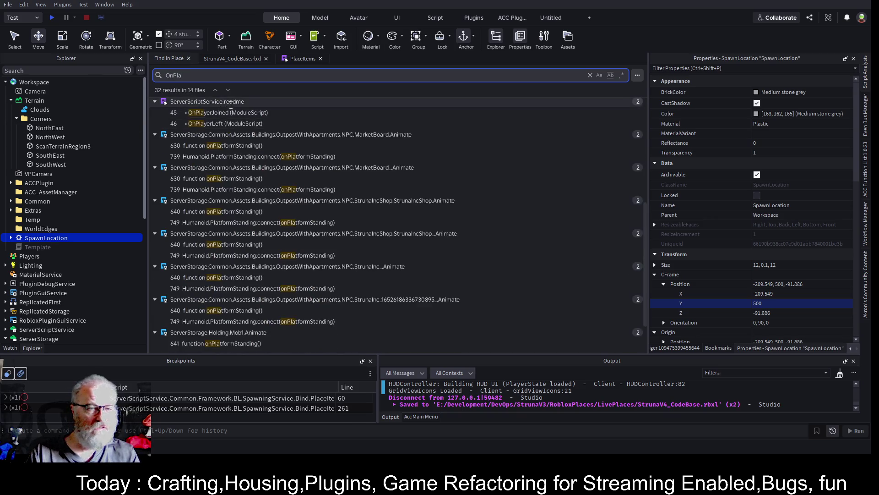
pyautogui.scroll(-3, 55, 213)
pyautogui.scroll(-8, 55, 213)
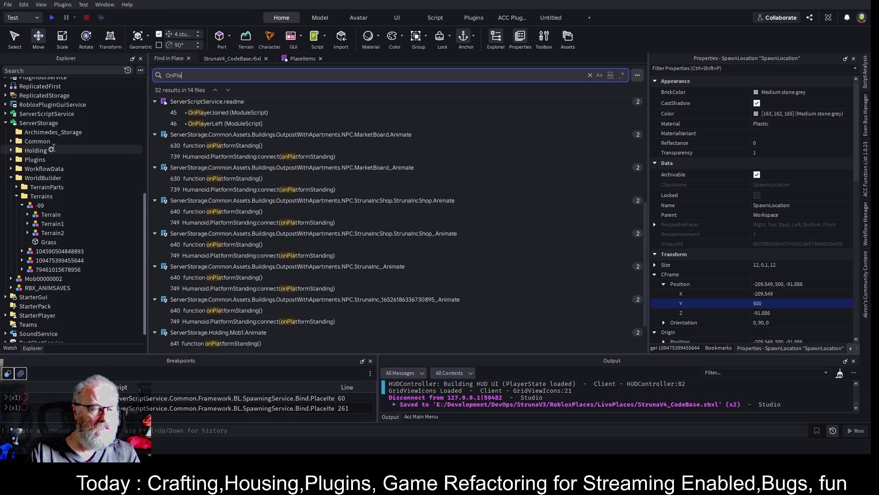
pyautogui.click(5, 114)
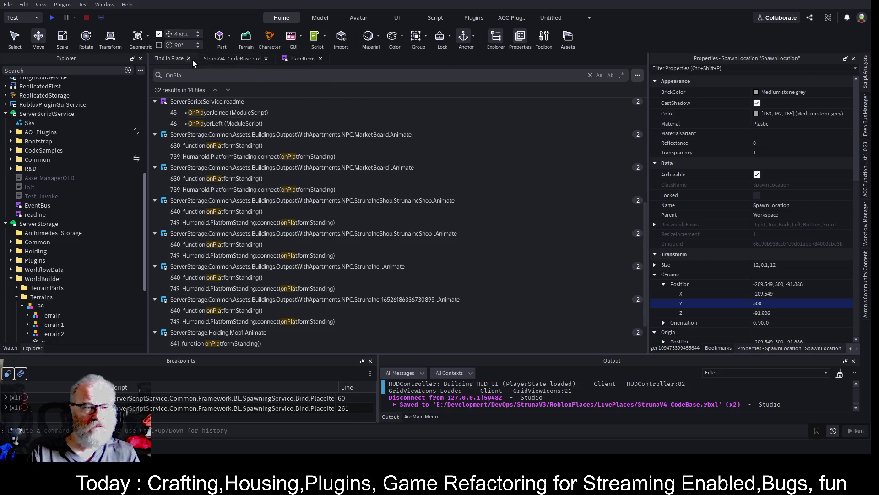
pyautogui.click(197, 75)
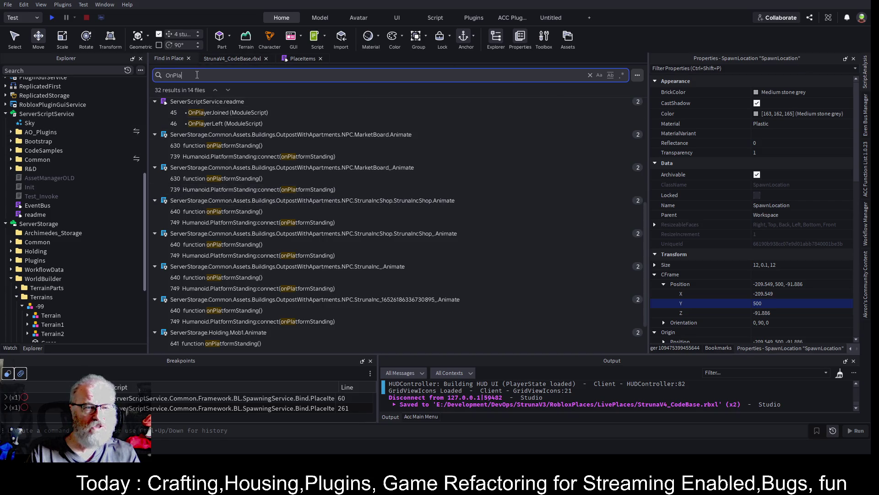
pyautogui.click(590, 76)
pyautogui.click(610, 44)
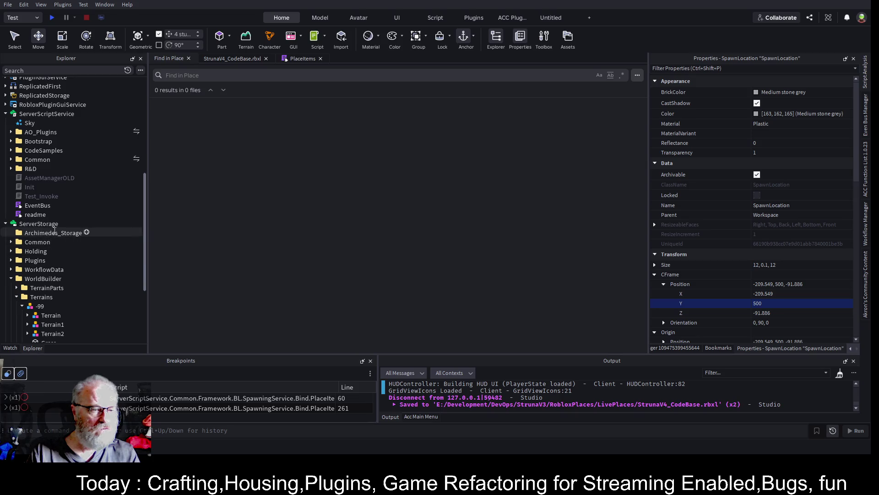
# Open the OnPlayerJoined script from Common > Framework > BL > PlayerService in Explorer
pyautogui.scroll(-3, 63, 243)
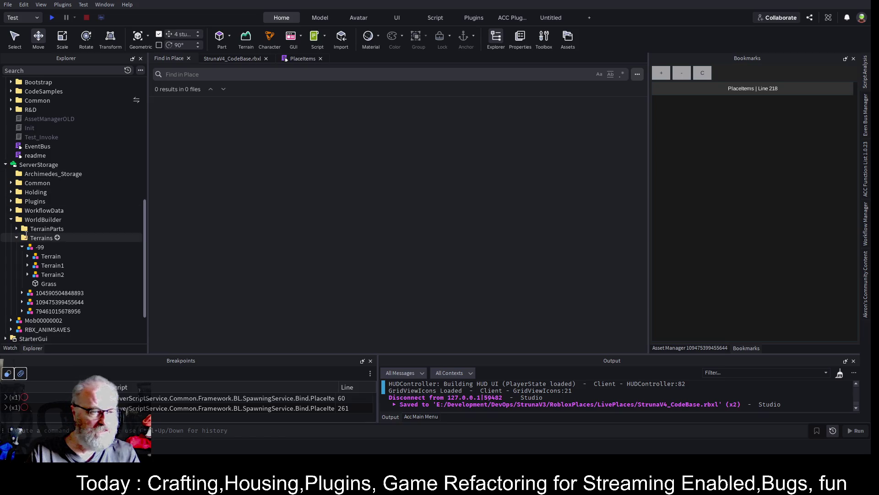
pyautogui.scroll(3, 40, 185)
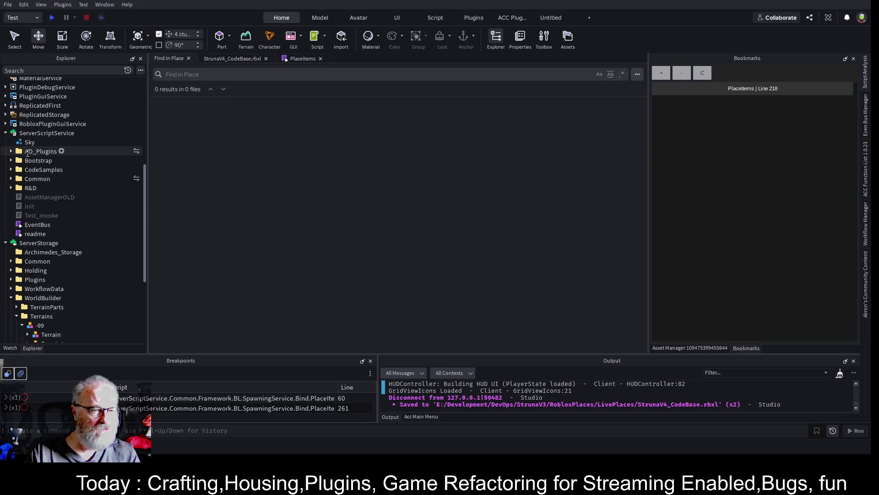
pyautogui.click(11, 179)
pyautogui.click(17, 188)
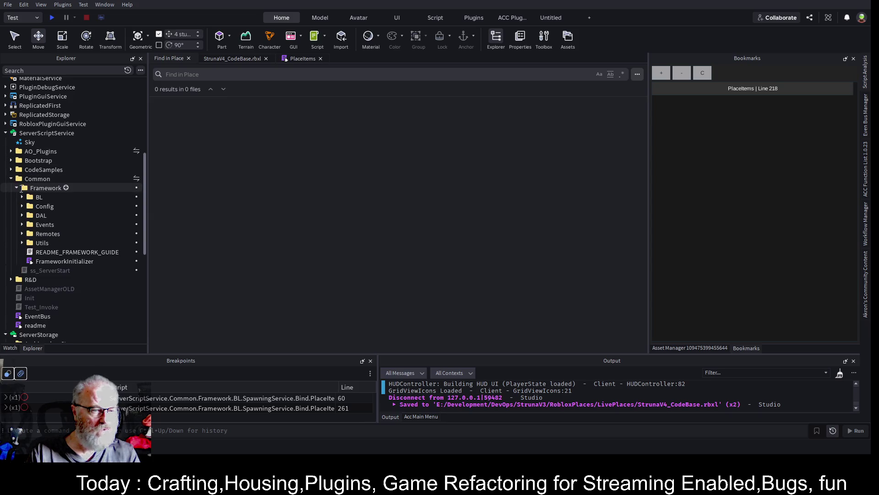
pyautogui.click(22, 196)
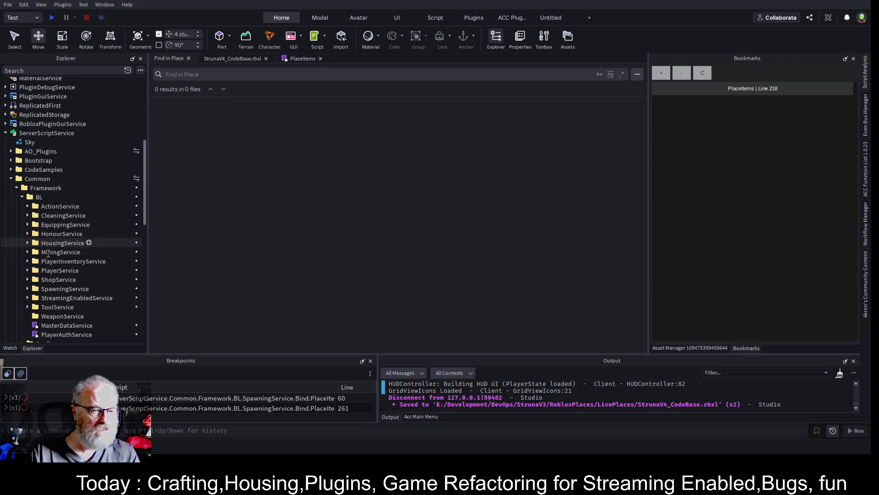
pyautogui.click(28, 270)
pyautogui.scroll(-2, 105, 226)
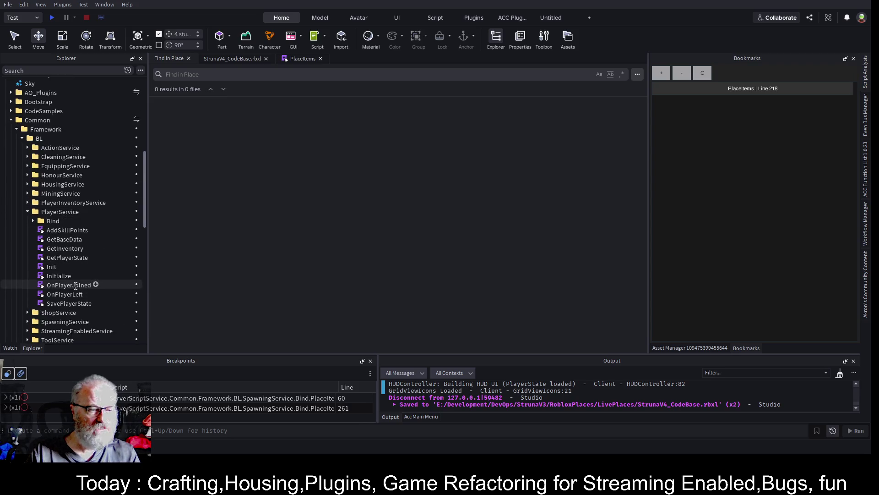
pyautogui.doubleClick(68, 285)
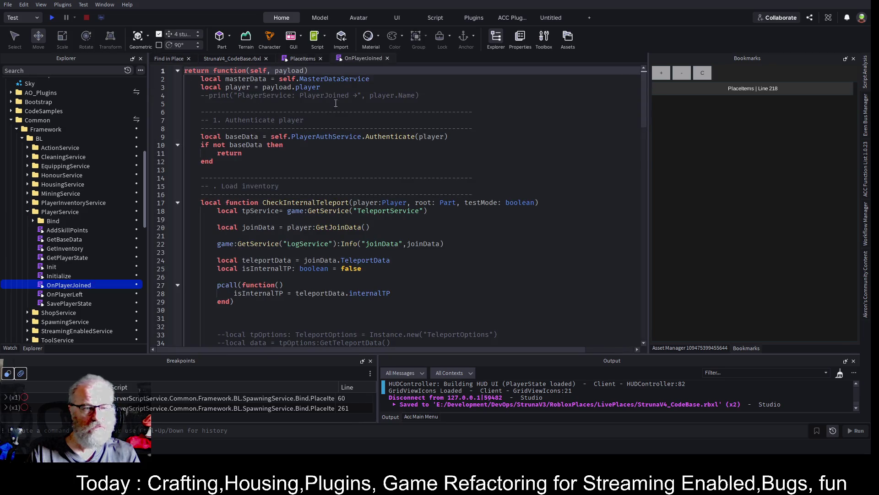
# Add line 58 'root.Anchored=true' after the root.CFrame assignment and start a playtest
pyautogui.click(338, 179)
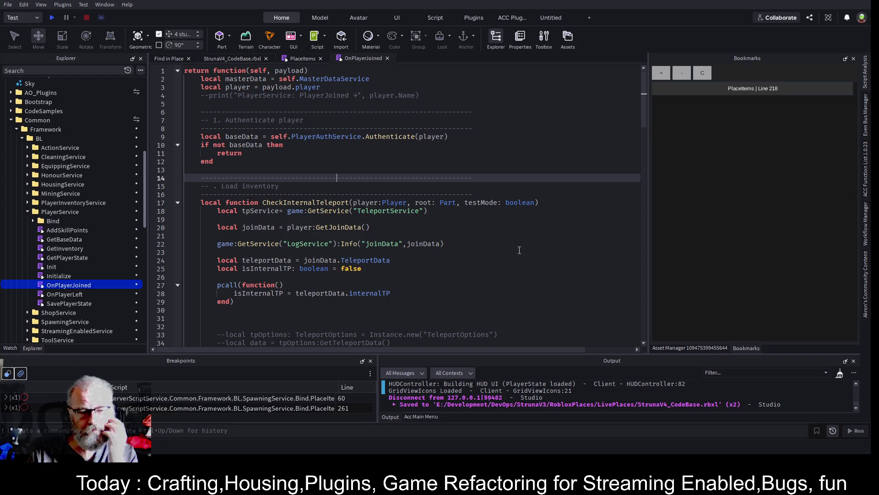
pyautogui.scroll(-8, 428, 239)
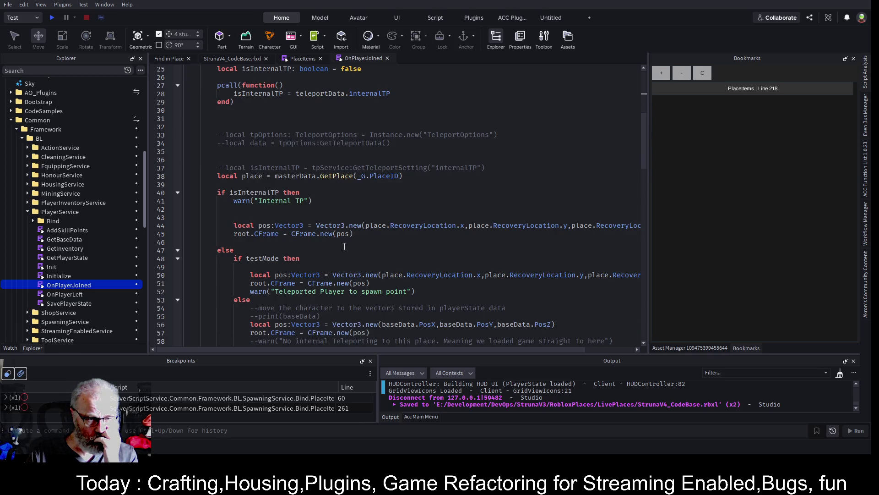
pyautogui.scroll(-2, 345, 247)
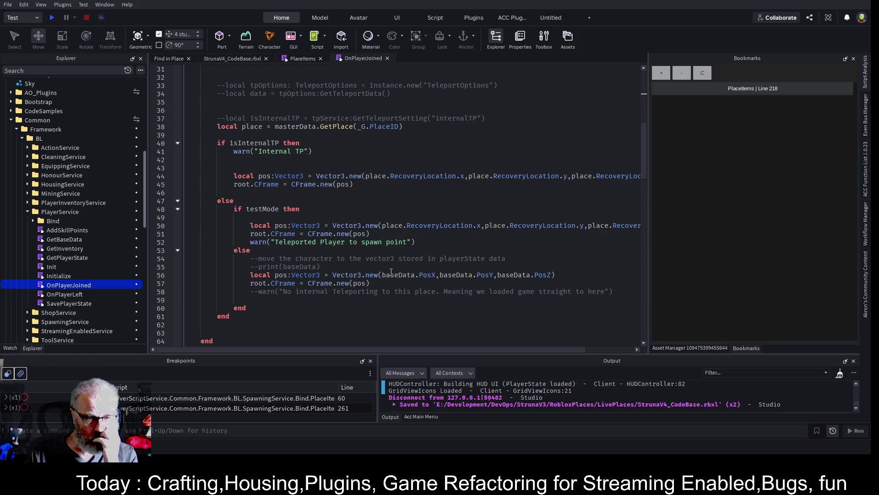
pyautogui.click(340, 277)
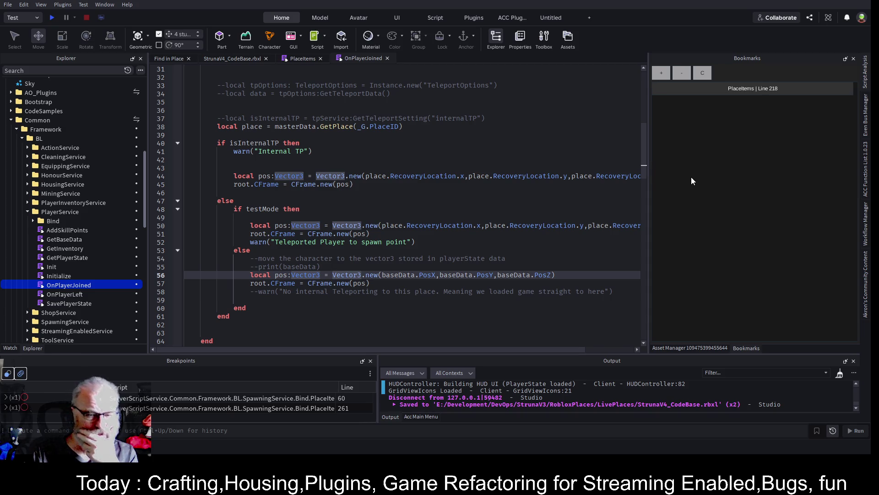
pyautogui.press('Down')
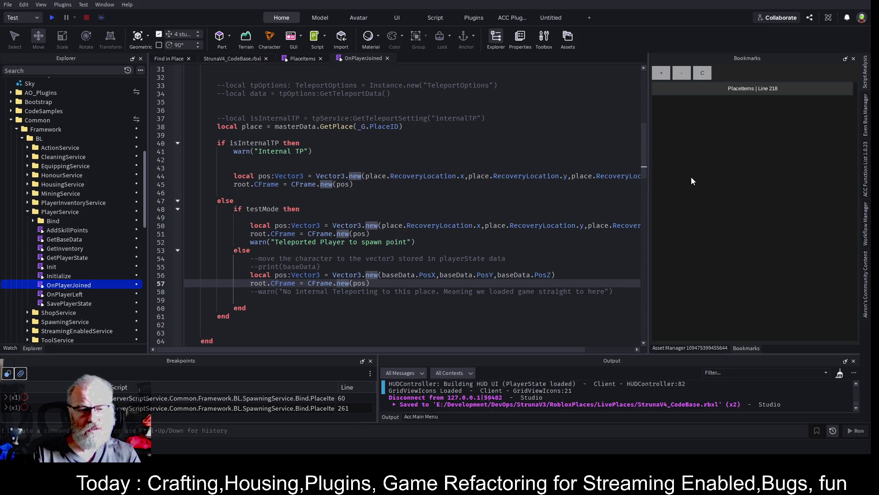
pyautogui.press('End')
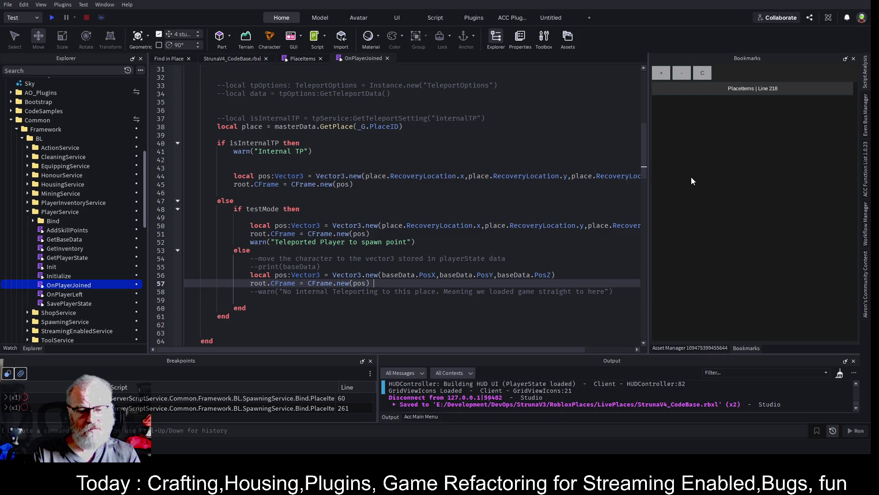
pyautogui.press('Return')
pyautogui.write('chored=tr')
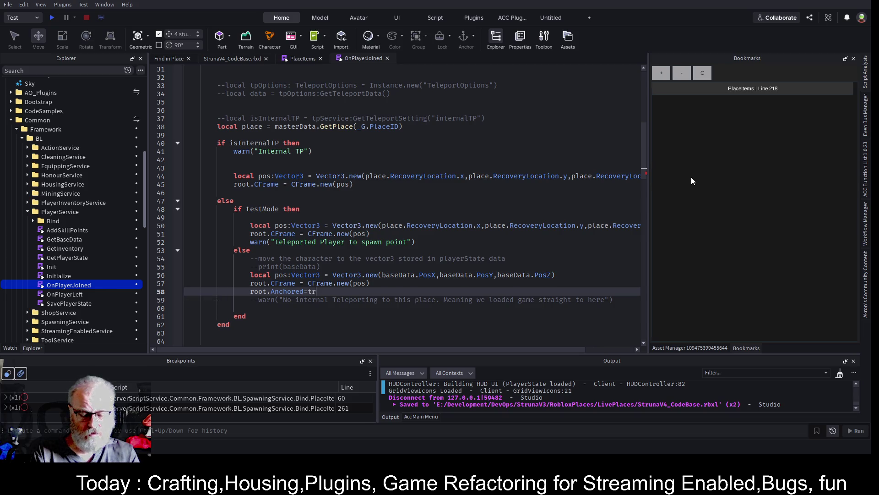
pyautogui.write('ue')
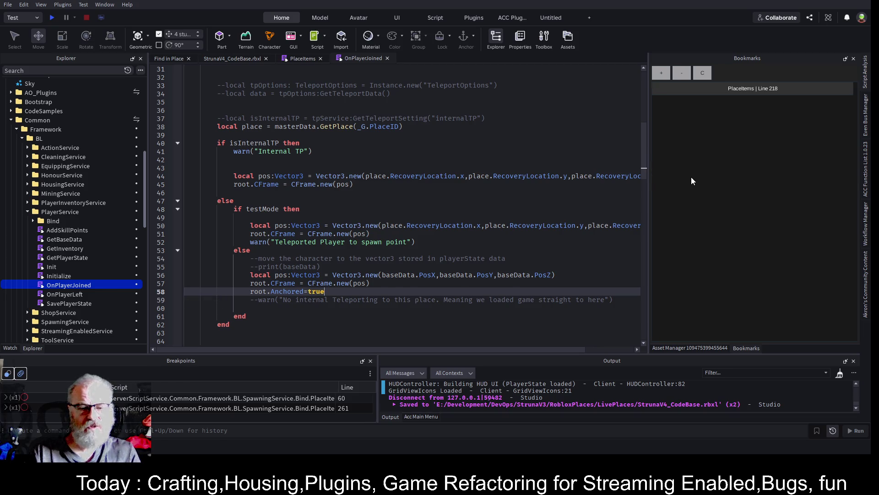
pyautogui.click(52, 18)
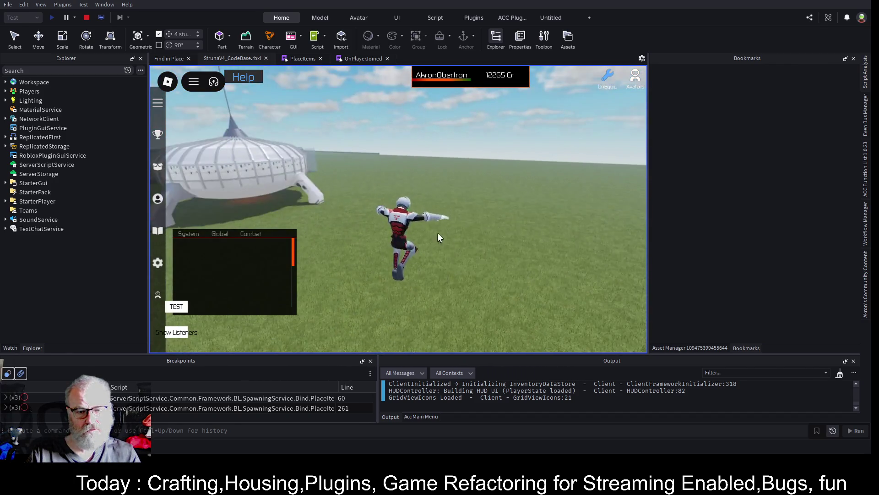
# Select HumanoidRootPart under Workspace > AkronObertron and walk the character around near the outpost
pyautogui.click(6, 82)
pyautogui.click(11, 192)
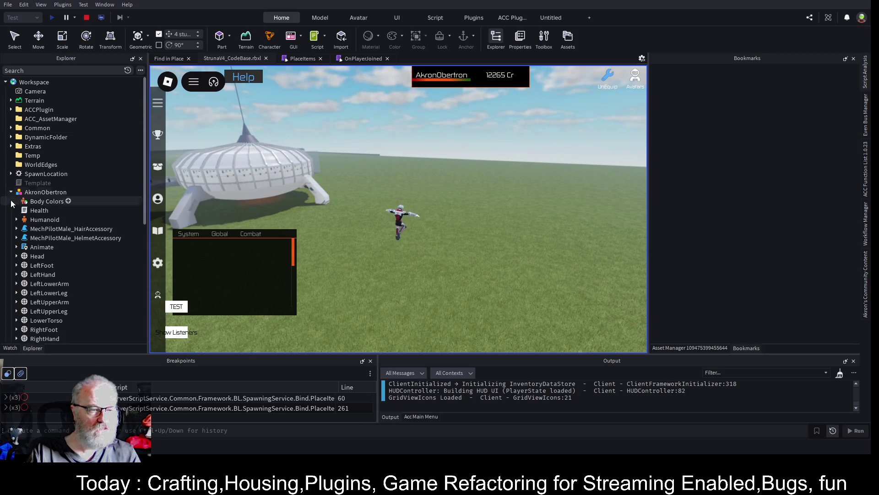
pyautogui.scroll(-3, 70, 261)
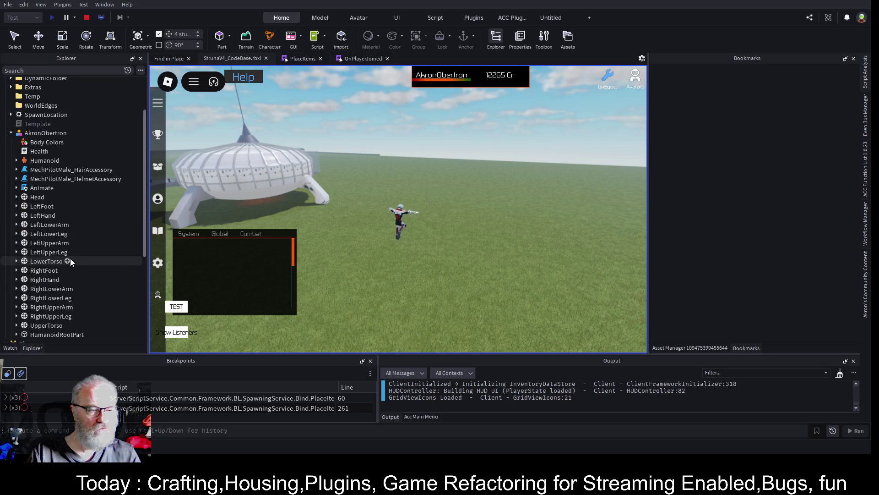
pyautogui.scroll(-1, 64, 283)
pyautogui.click(60, 314)
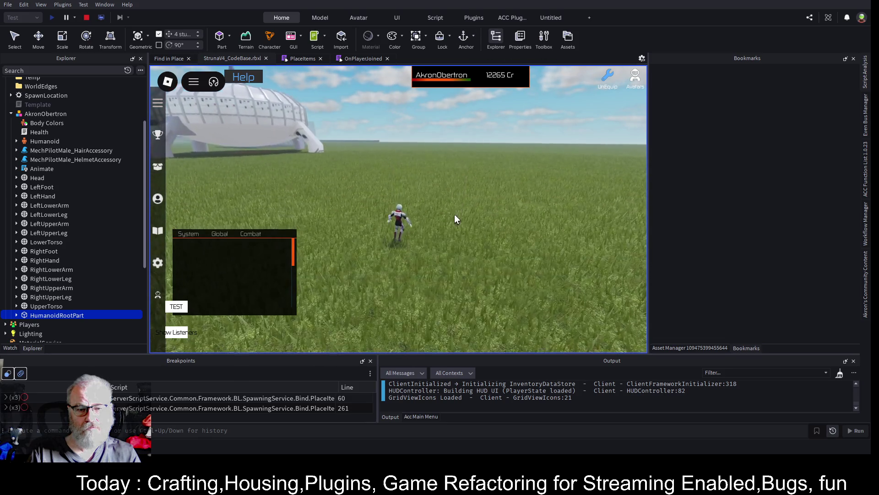
pyautogui.press('w')
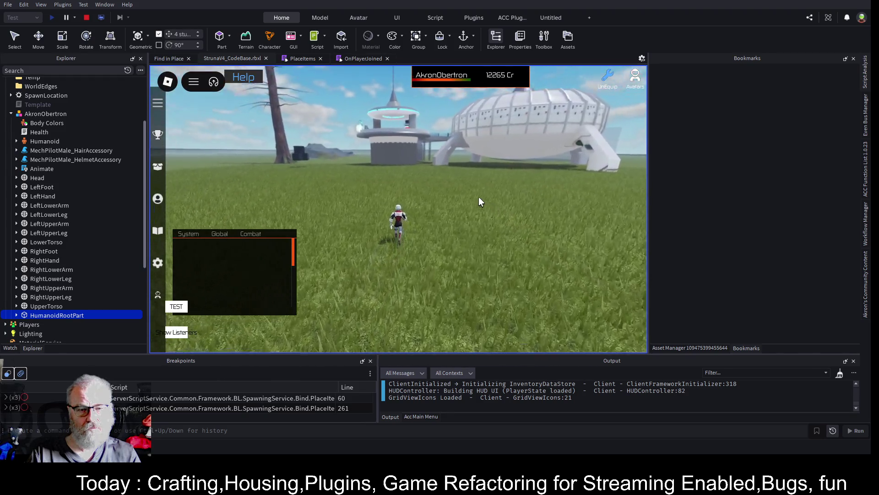
pyautogui.press('Left')
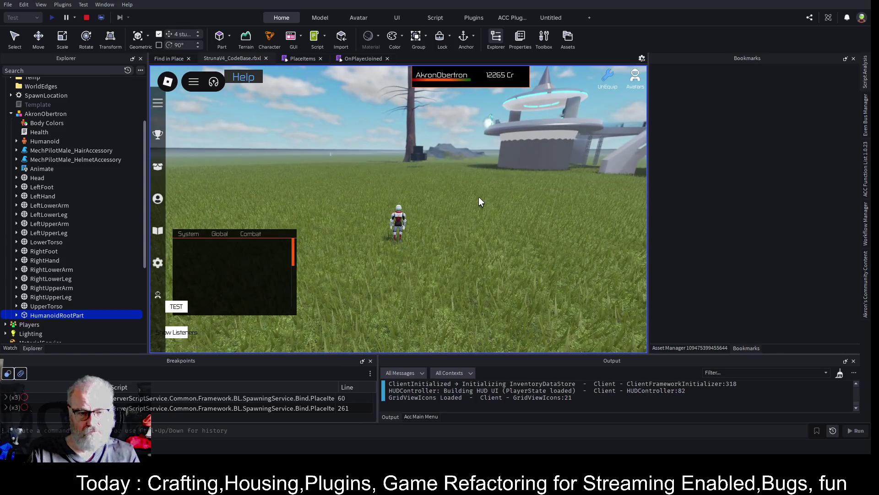
pyautogui.press('Left')
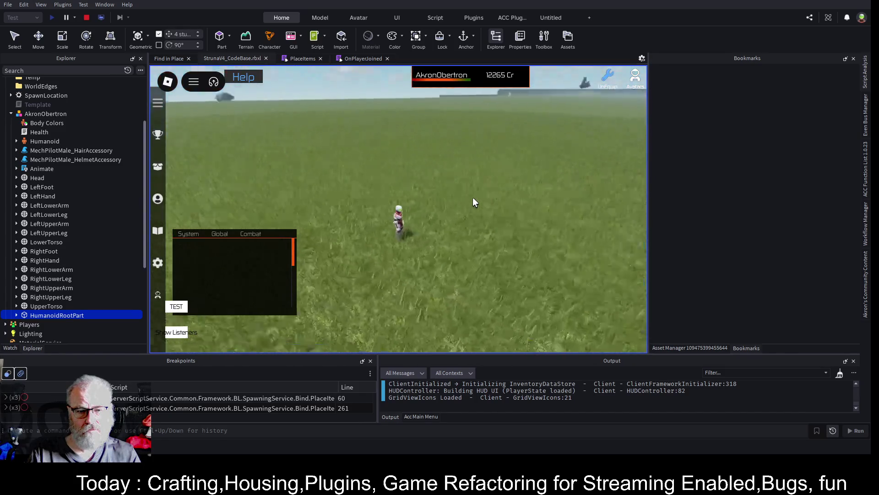
pyautogui.press('Up')
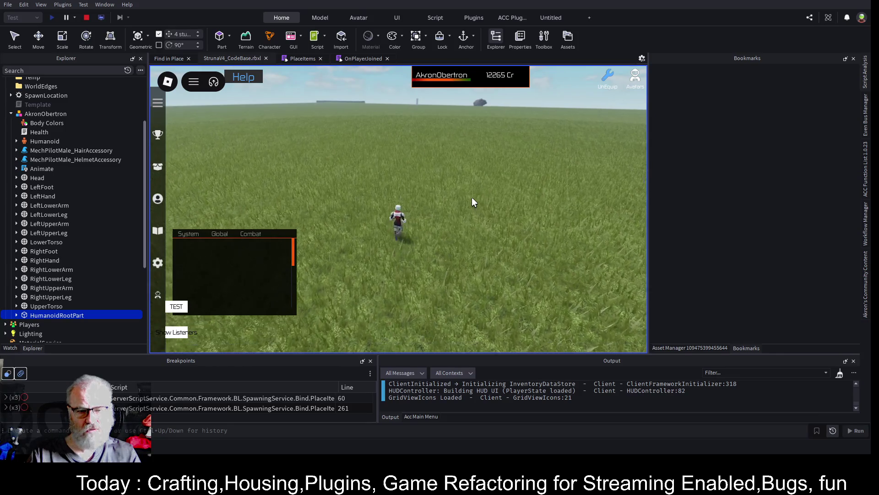
pyautogui.press('Left')
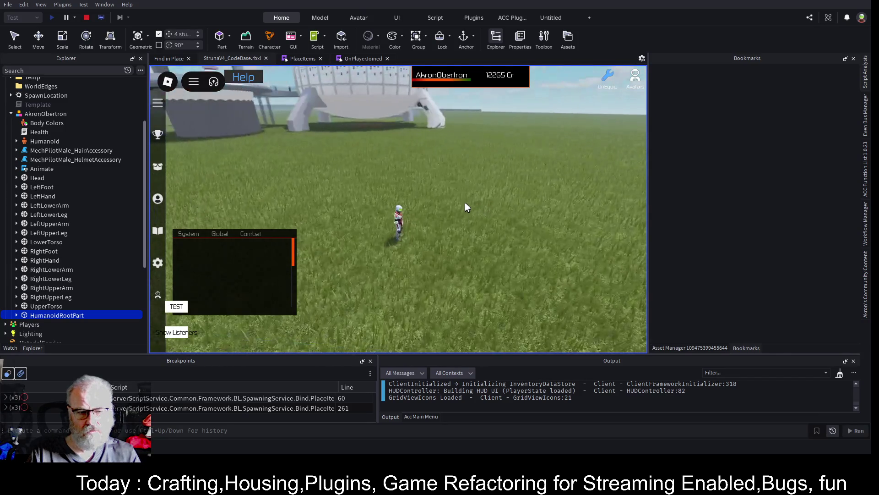
# Enlarge the Output panel, review the startup logs, clear the output, and restore the game view
pyautogui.moveTo(569, 355); pyautogui.dragTo(570, 155)
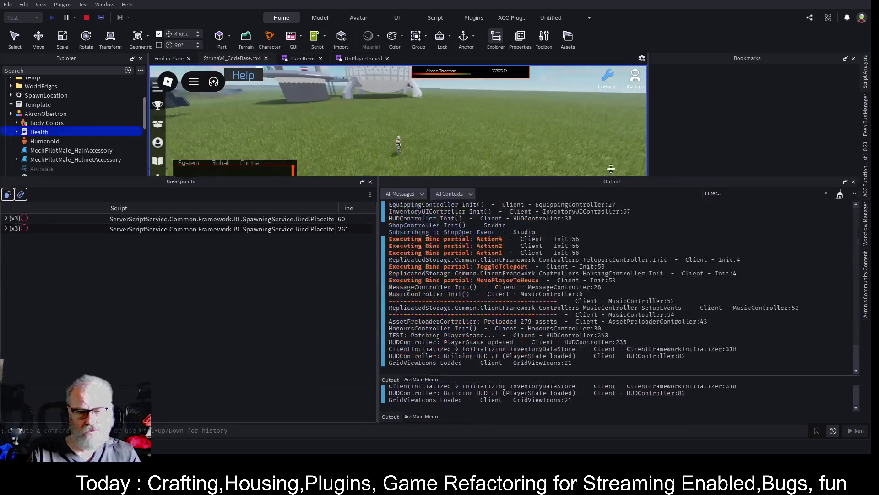
pyautogui.scroll(10, 622, 255)
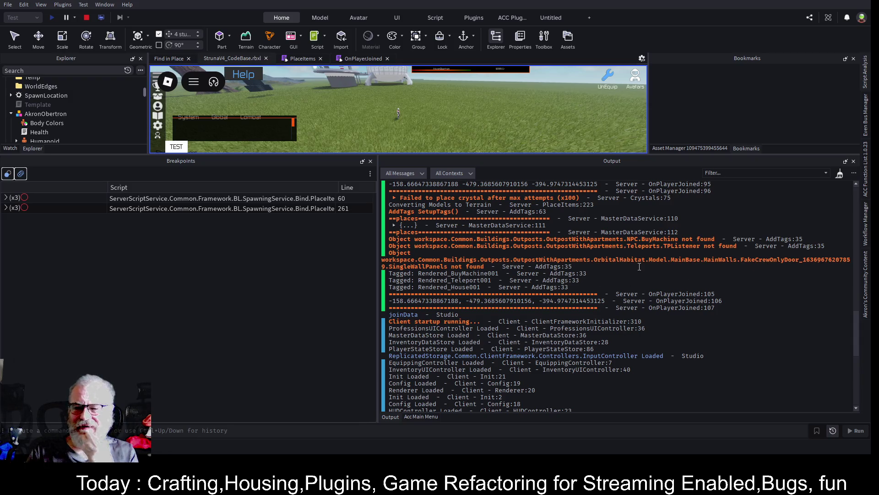
pyautogui.scroll(5, 503, 261)
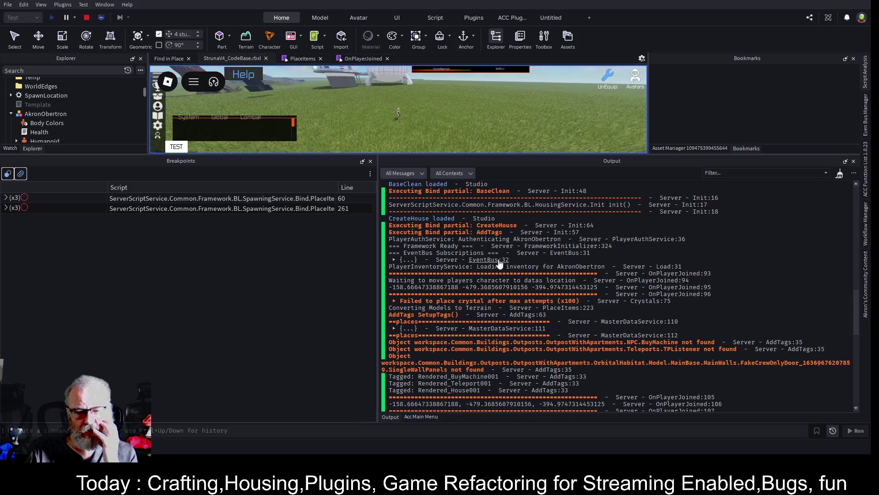
pyautogui.scroll(3, 689, 310)
pyautogui.scroll(10, 689, 311)
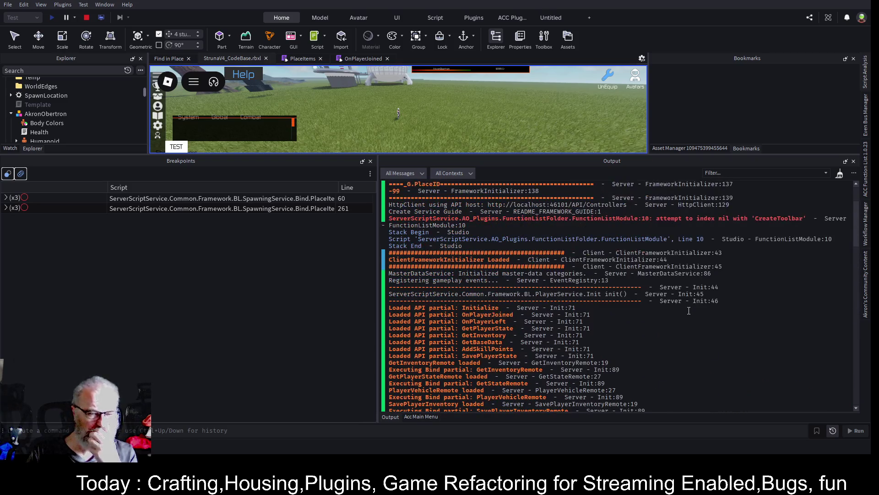
pyautogui.click(839, 174)
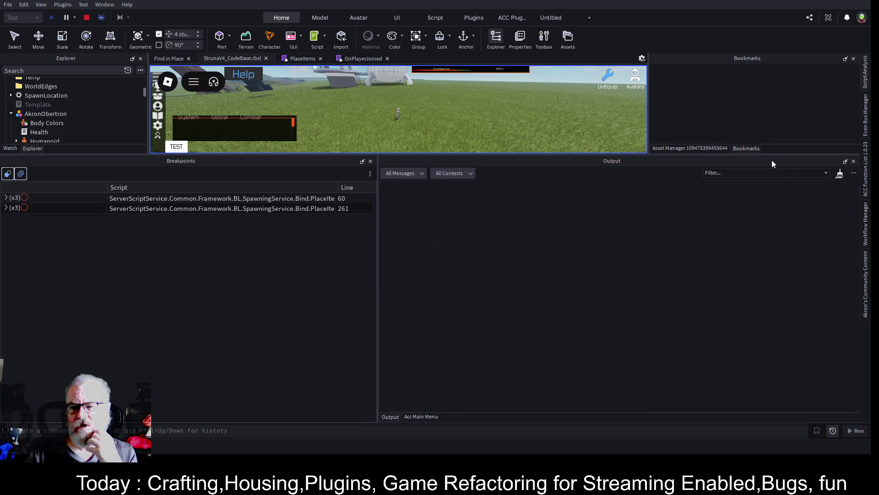
pyautogui.moveTo(775, 154); pyautogui.dragTo(775, 353)
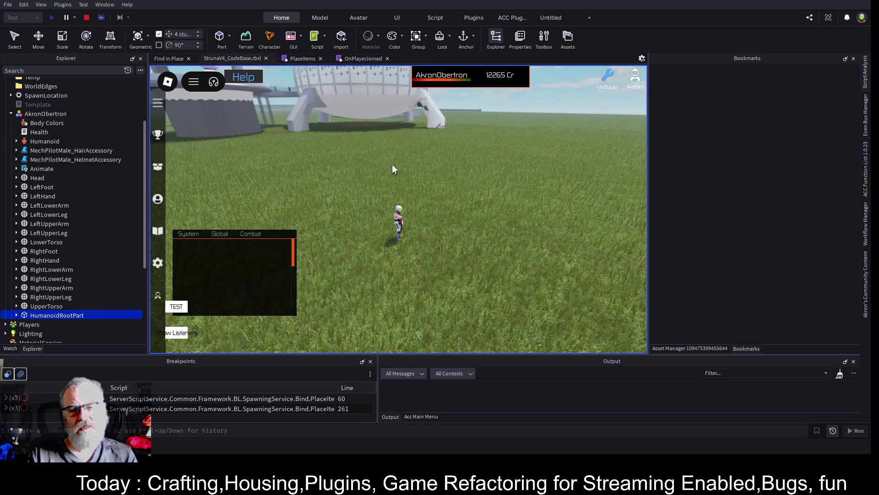
# Switch back to the OnPlayerJoined script showing line 58's root.Anchored=true
pyautogui.click(363, 56)
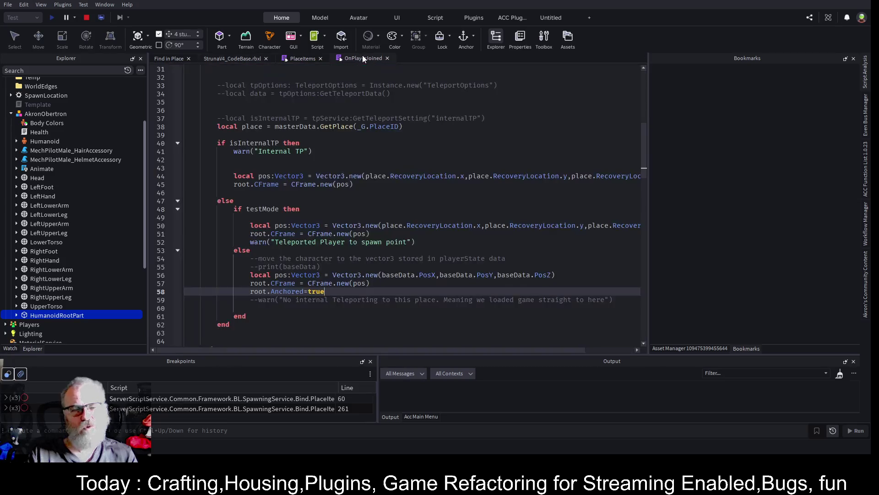
# Search all place scripts for 'LoadCharacter', trimming the term back to 'Load'
pyautogui.click(169, 57)
pyautogui.click(243, 72)
pyautogui.write('LoadCharac')
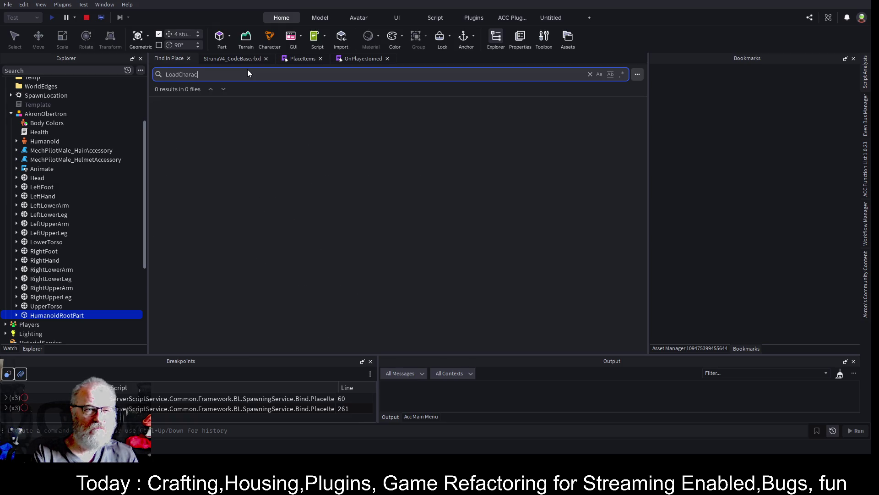
pyautogui.press('BackSpace')
pyautogui.press('BackSpace')
pyautogui.press('BackSpace')
pyautogui.press('BackSpace')
pyautogui.press('BackSpace')
pyautogui.press('BackSpace')
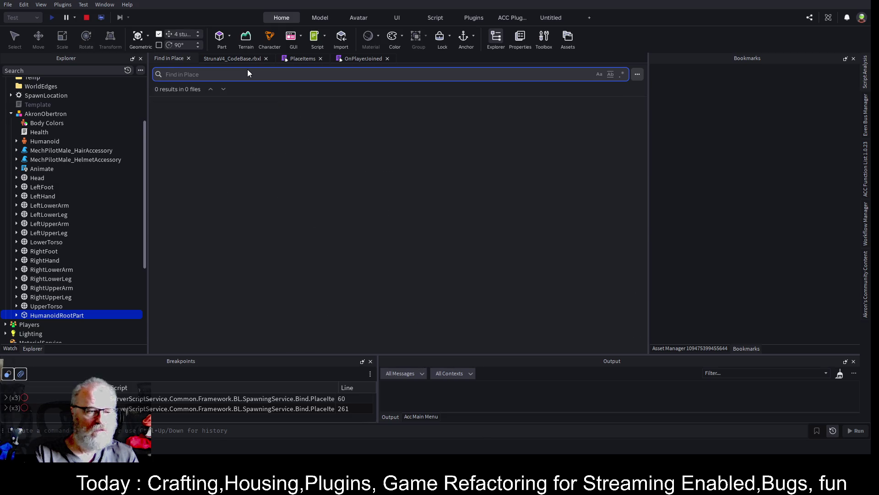
# Find the LoadCharacter call at line 113 in OnPlayerJoined and check the PlayerDataLoaded publish below
pyautogui.click(349, 58)
pyautogui.click(369, 151)
pyautogui.hotkey('ctrl', 'f')
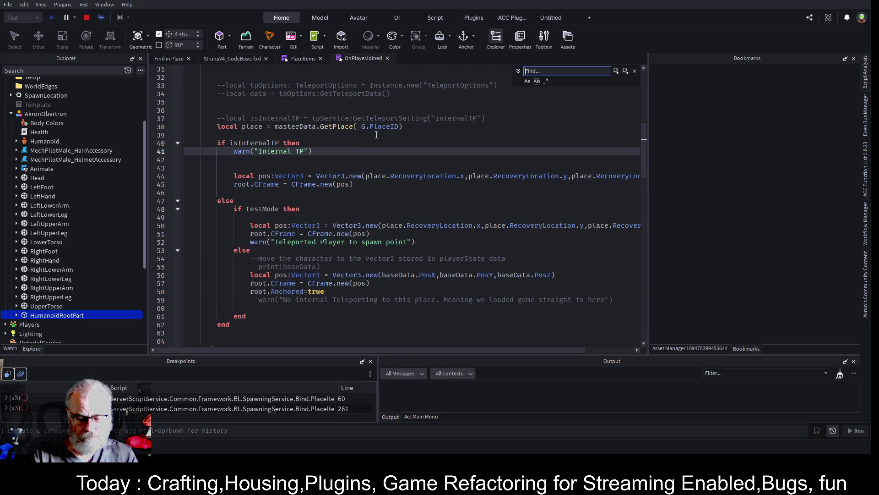
pyautogui.write('LoadCan')
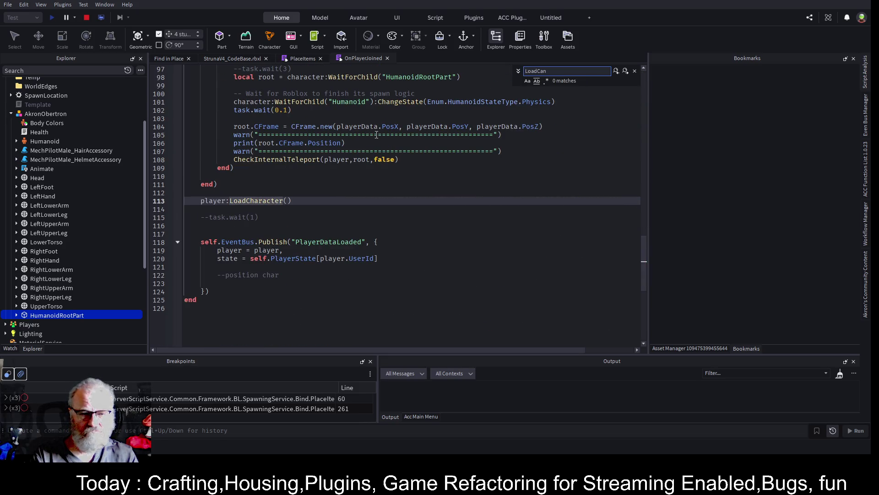
pyautogui.press('BackSpace')
pyautogui.press('BackSpace')
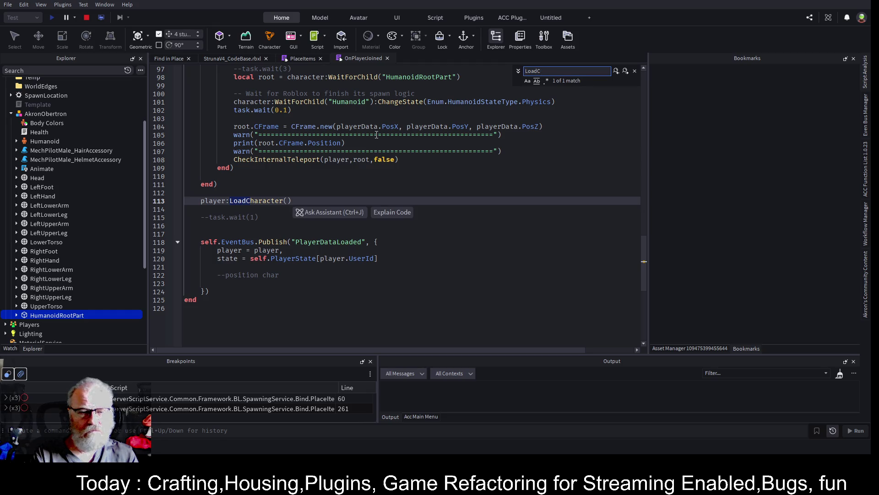
pyautogui.click(293, 202)
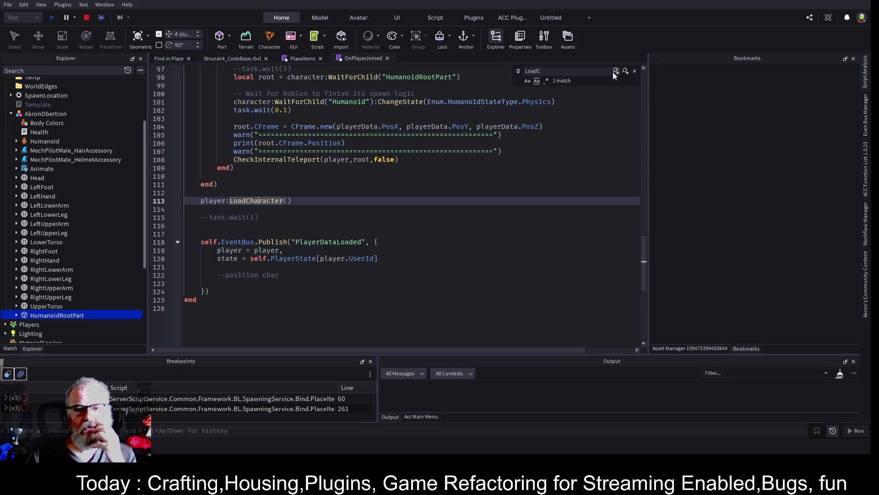
pyautogui.click(634, 71)
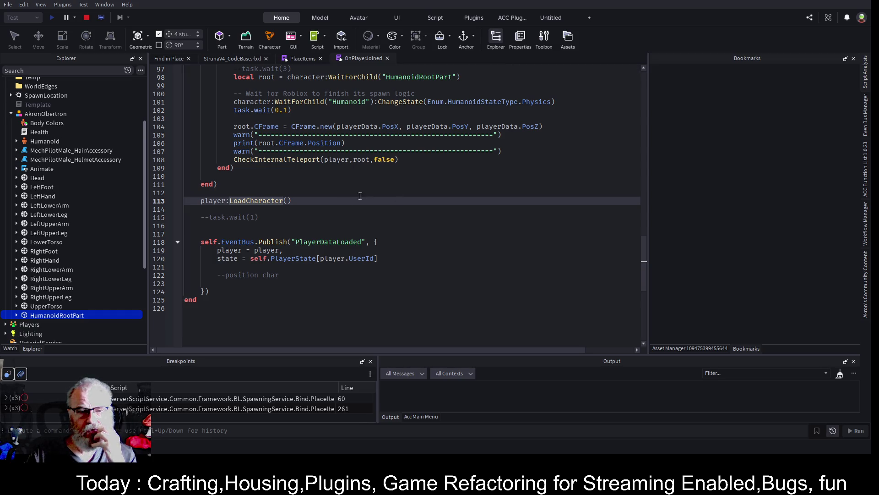
pyautogui.click(309, 203)
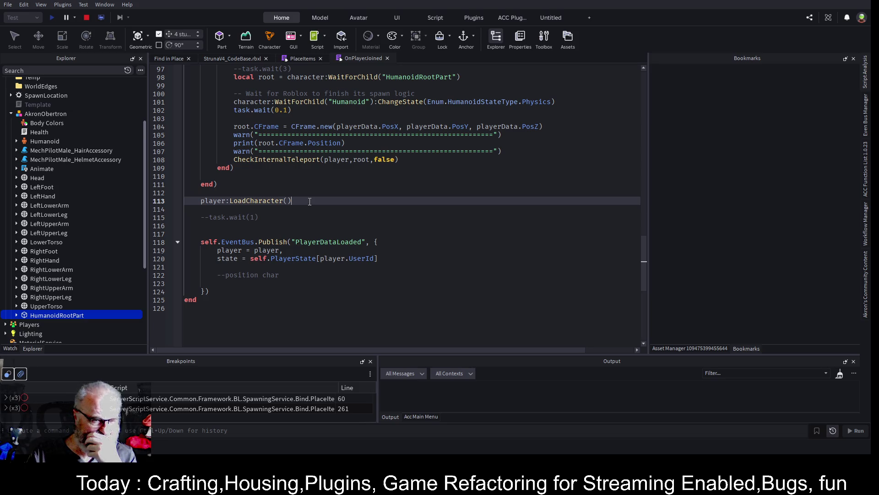
pyautogui.click(331, 241)
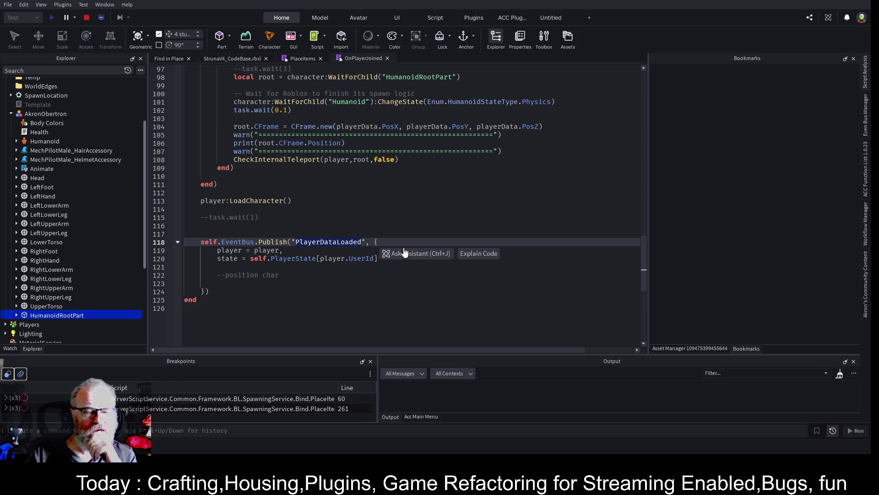
pyautogui.click(305, 59)
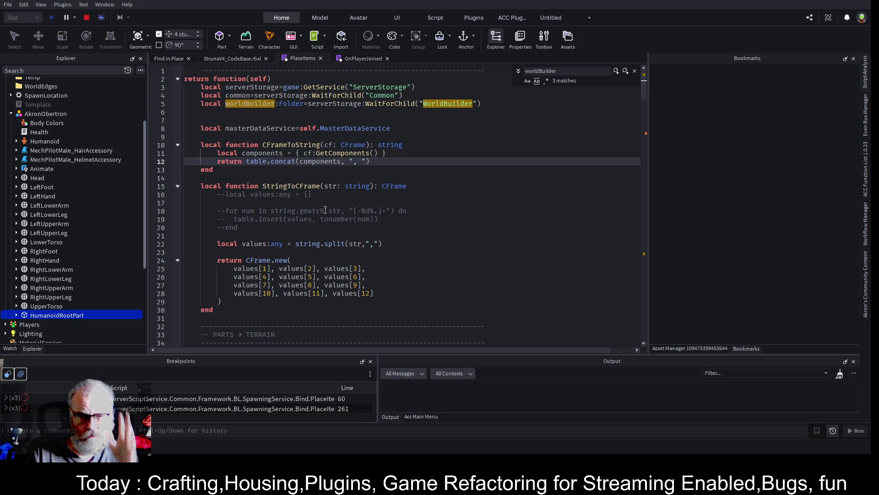
# Scroll PlaceItems to line 270's PlaceItemsSpawned publish, then return to OnPlayerJoined's LoadCharacter call
pyautogui.scroll(-10, 335, 204)
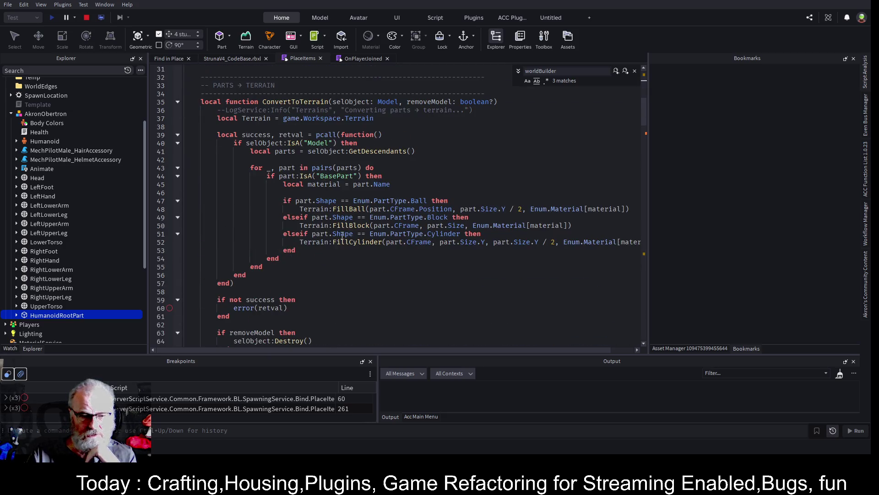
pyautogui.scroll(-20, 335, 233)
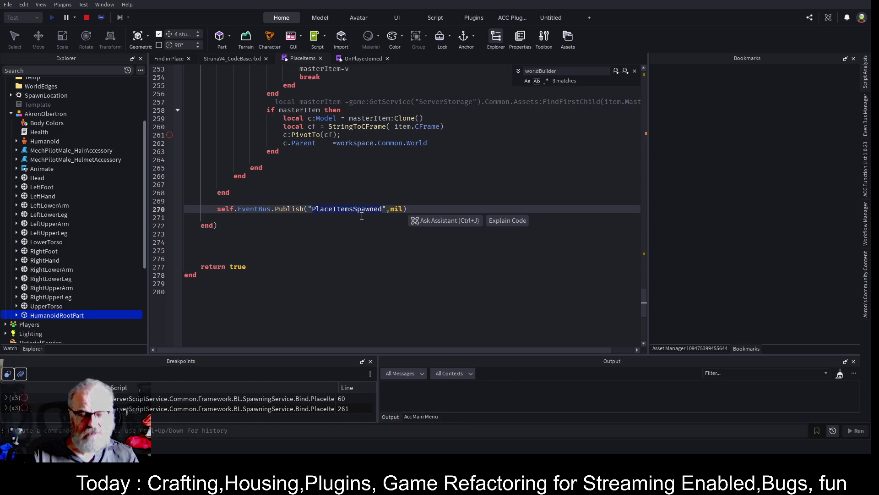
pyautogui.click(363, 60)
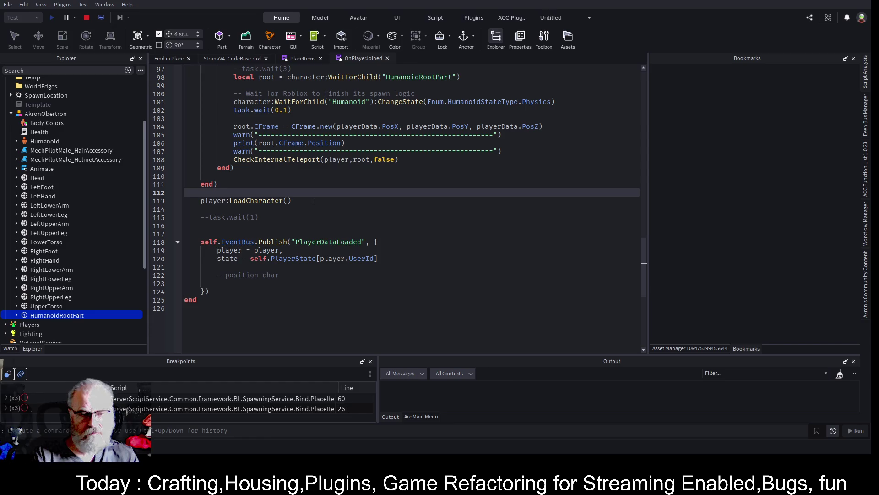
# Add 'self.EventBus.Subscribe("PlaceItemsSpawned",function()' above player:LoadCharacter()
pyautogui.press('Return')
pyautogui.write('EVe')
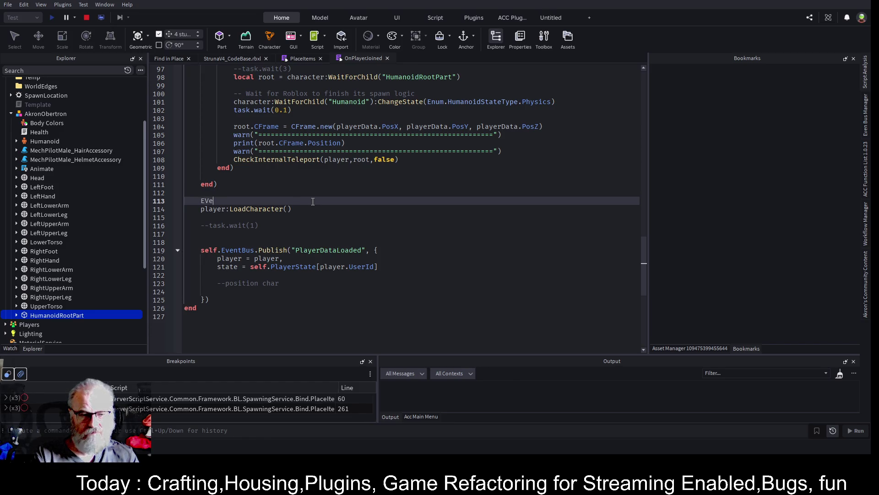
pyautogui.press('BackSpace')
pyautogui.press('BackSpace')
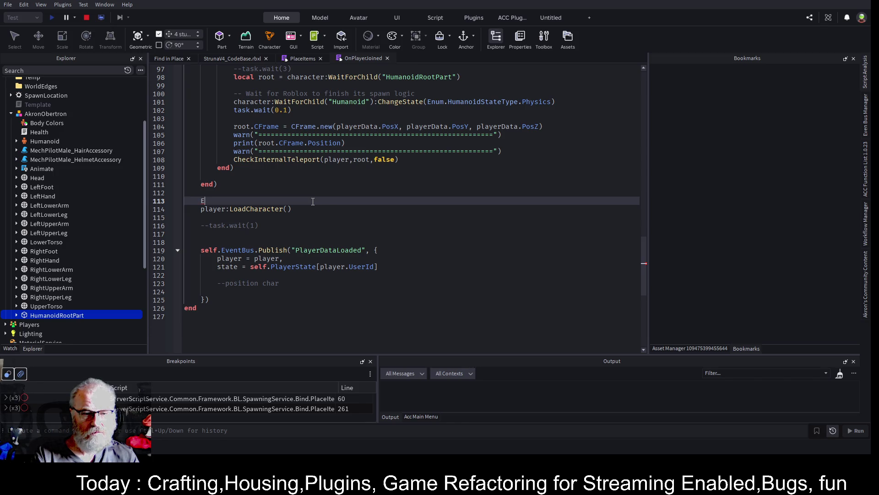
pyautogui.press('BackSpace')
pyautogui.write('self.')
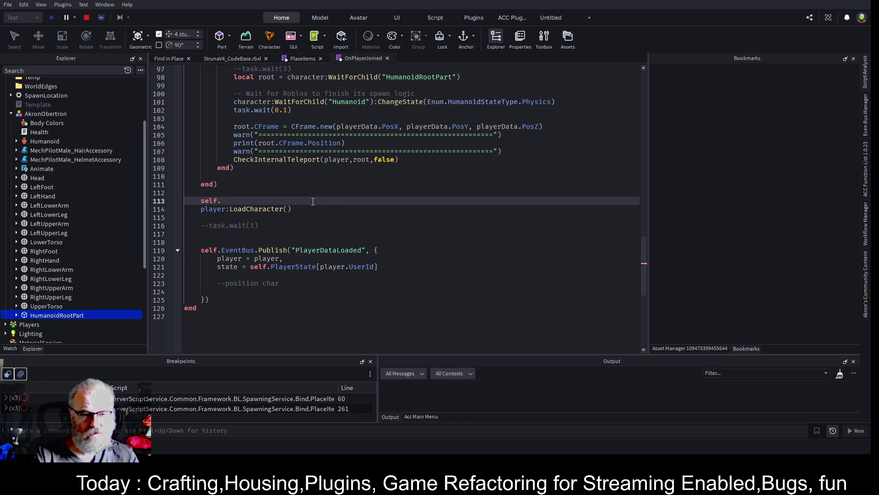
pyautogui.write('EventBus')
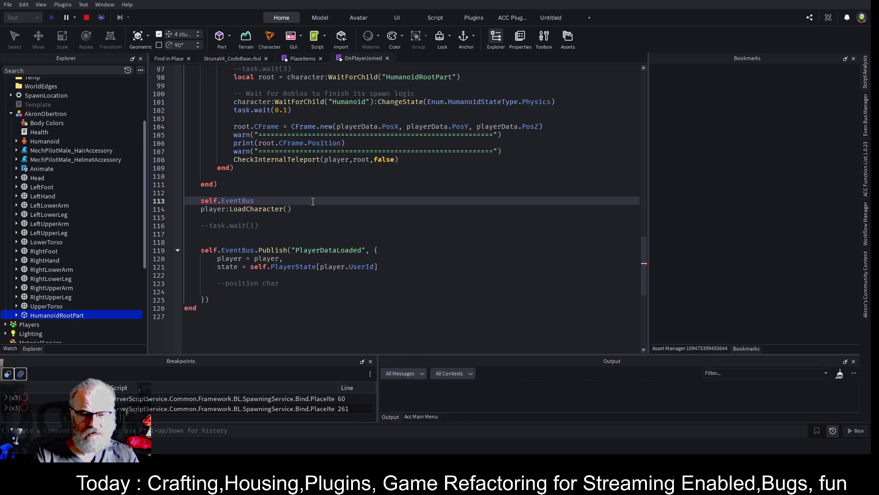
pyautogui.write('.S')
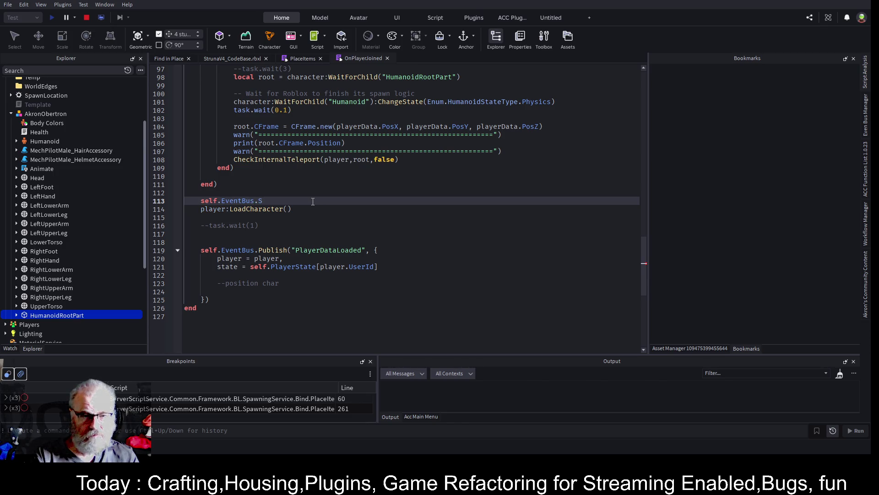
pyautogui.write('ub')
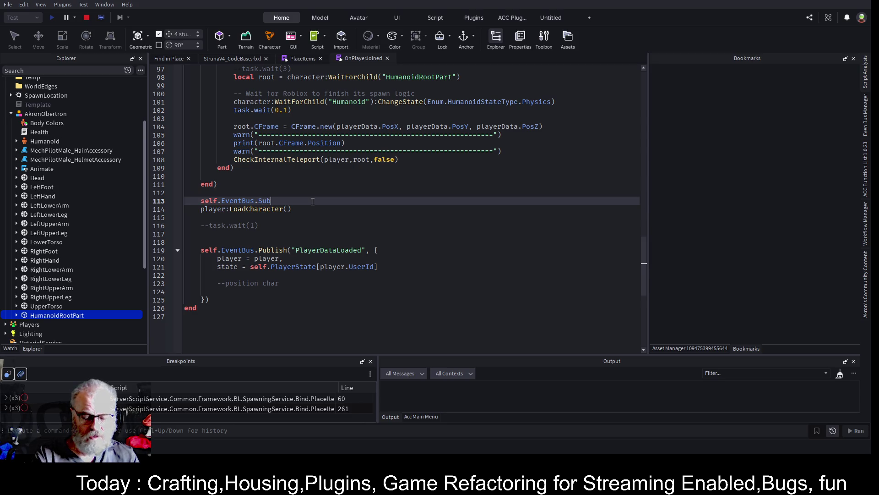
pyautogui.write('scribe')
pyautogui.write('("PlaceItemsSpawned')
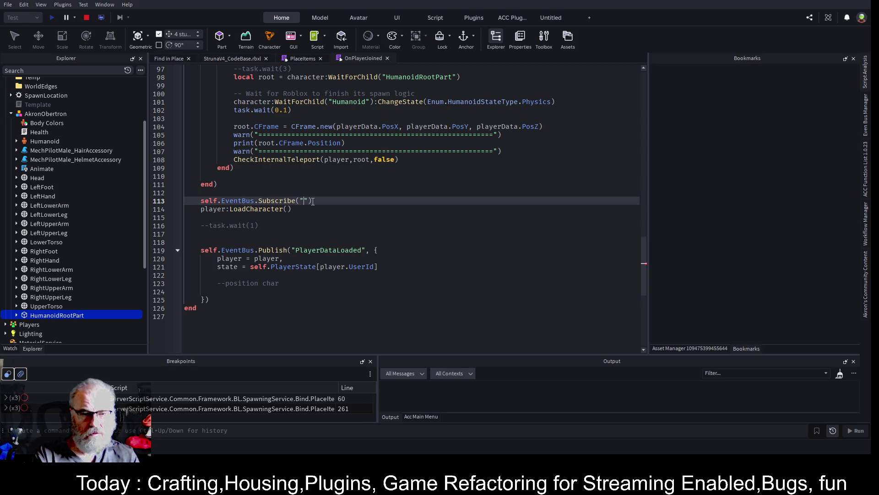
pyautogui.write('"')
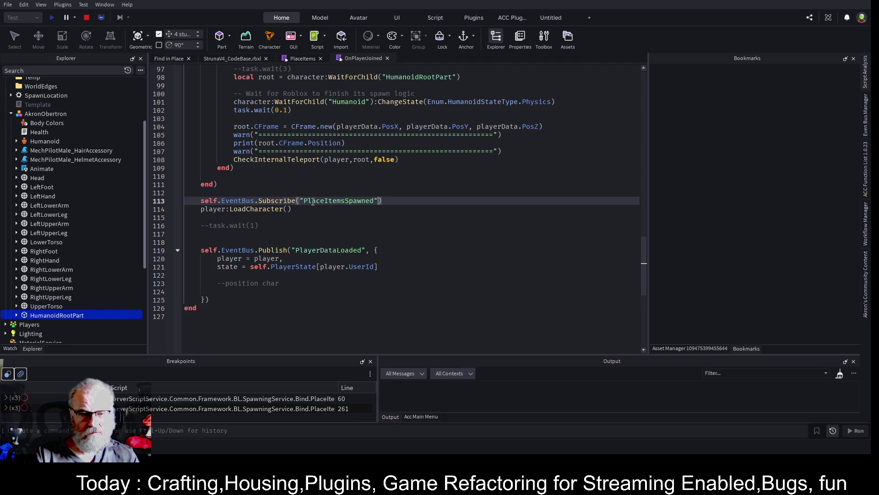
pyautogui.write(',function(')
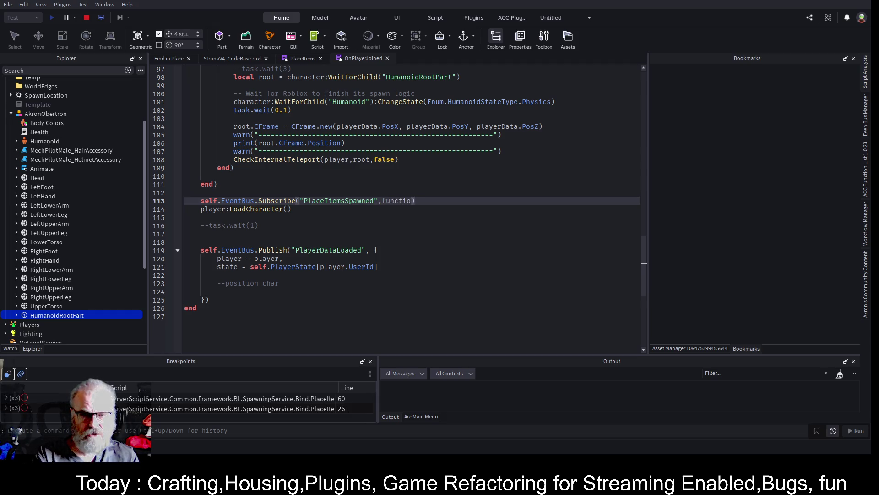
pyautogui.write(')')
pyautogui.press('Return')
# Move the player:LoadCharacter() line inside the new callback, then search the script for 'root.an'
pyautogui.press('Down')
pyautogui.press('Down')
pyautogui.press('End')
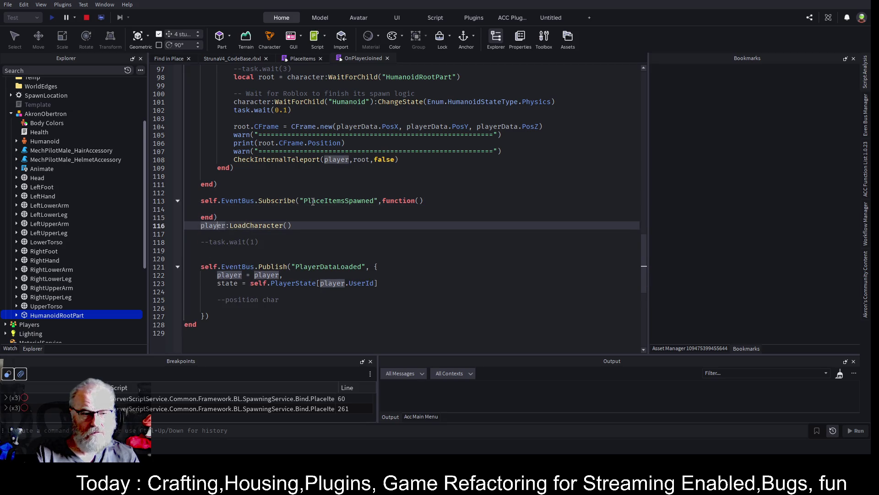
pyautogui.hotkey('shift', 'Home')
pyautogui.hotkey('ctrl', 'x')
pyautogui.press('Up')
pyautogui.press('Up')
pyautogui.hotkey('ctrl', 'v')
pyautogui.press('Up')
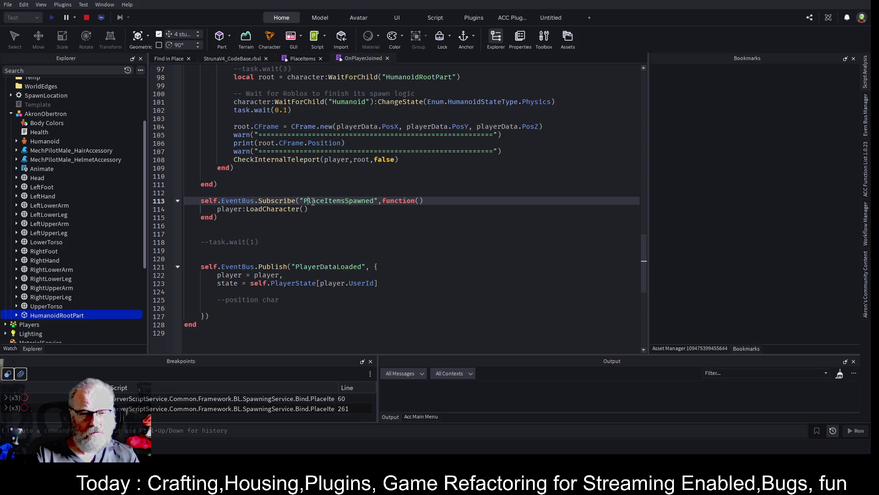
pyautogui.press('Down')
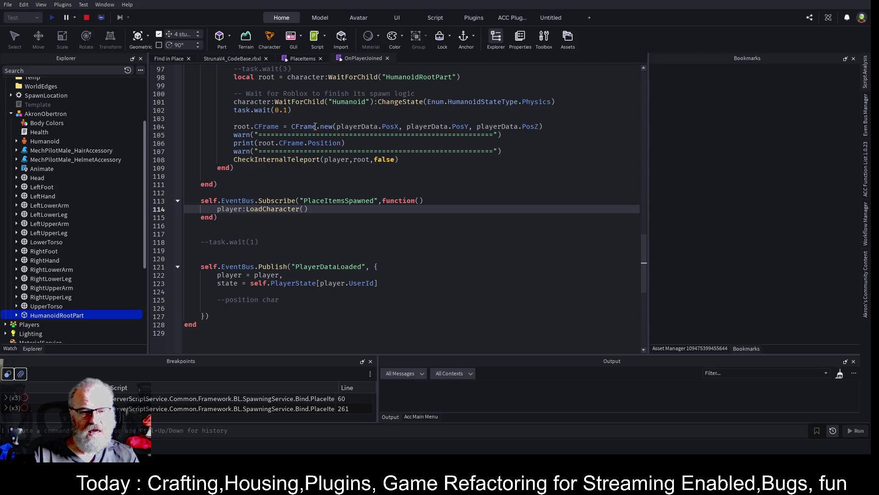
pyautogui.click(352, 180)
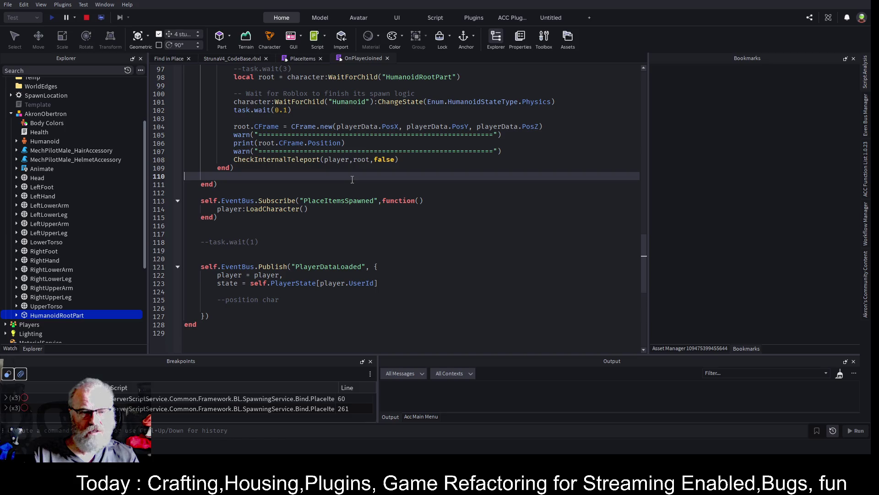
pyautogui.hotkey('ctrl', 'f')
pyautogui.write('root.')
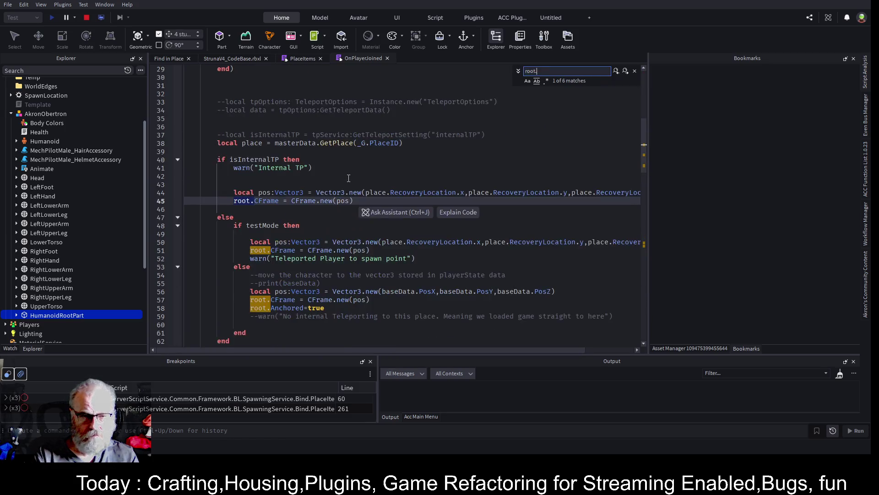
pyautogui.write('an')
# Comment out line 58's root.Anchored=true with '--' and stop the playtest
pyautogui.press('Escape')
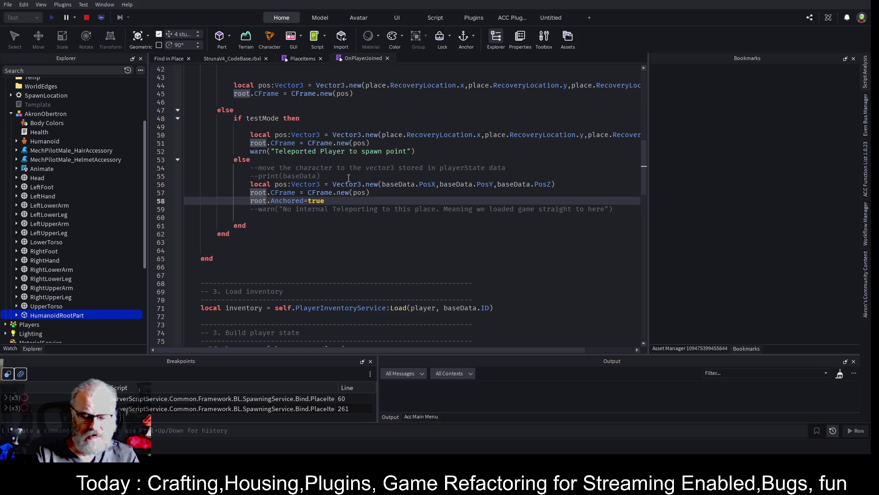
pyautogui.write('--')
pyautogui.click(344, 250)
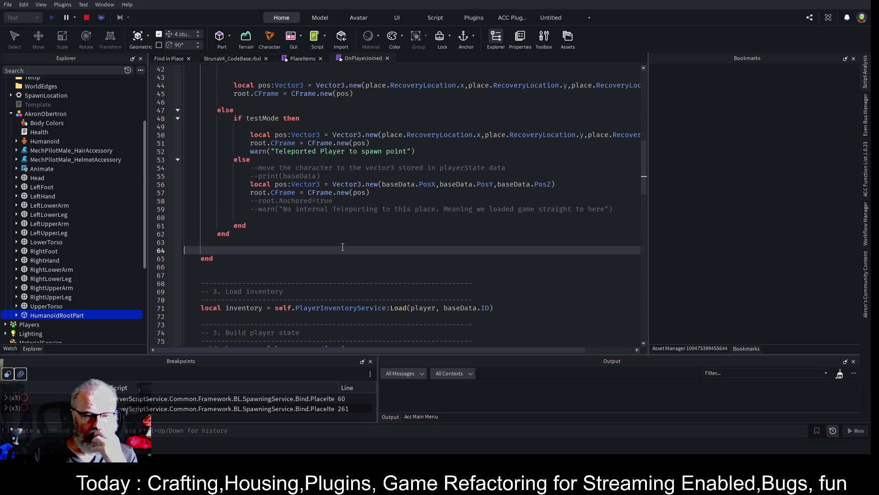
pyautogui.click(87, 17)
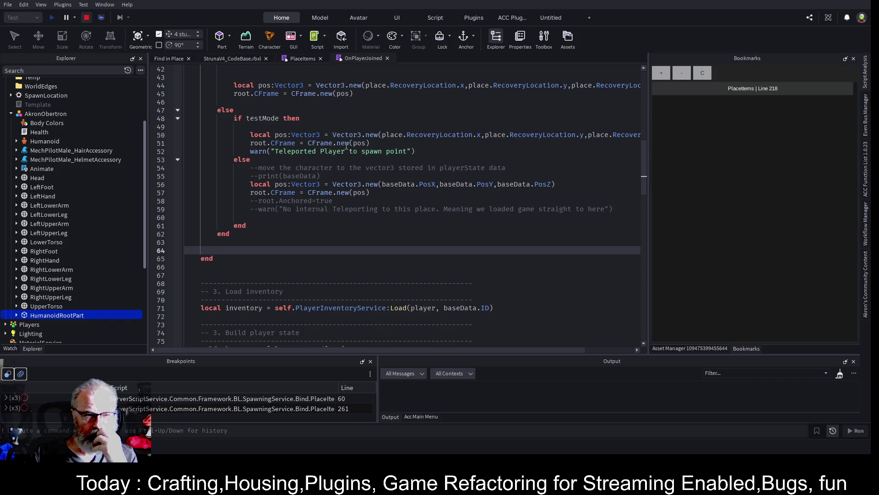
# Playtest the place with the deferred LoadCharacter join script, enlarge the Output panel, then stop it
pyautogui.click(234, 59)
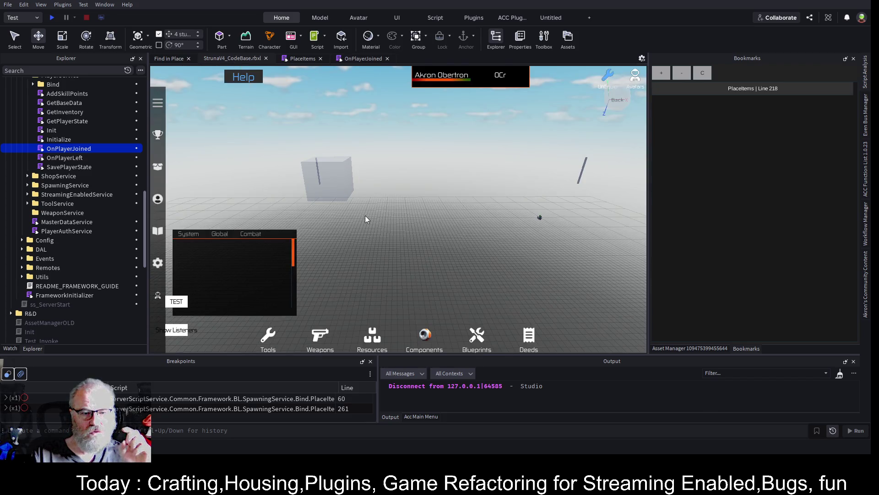
pyautogui.click(52, 17)
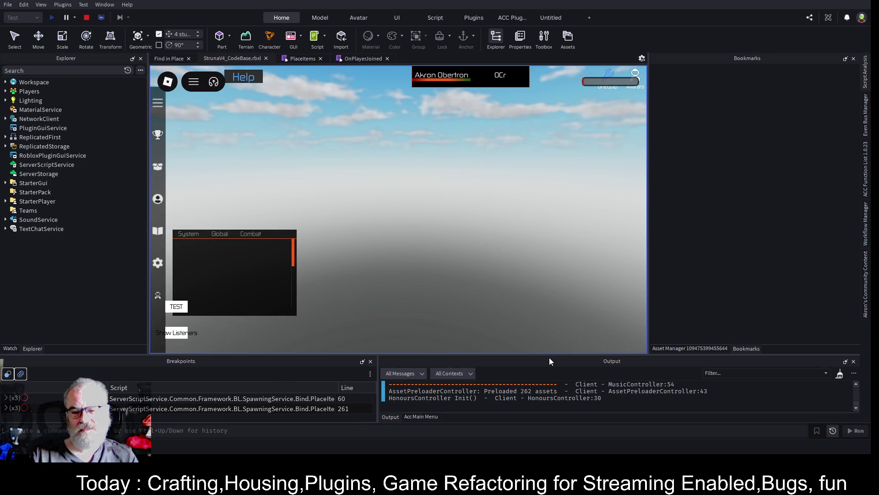
pyautogui.moveTo(554, 354); pyautogui.dragTo(554, 250)
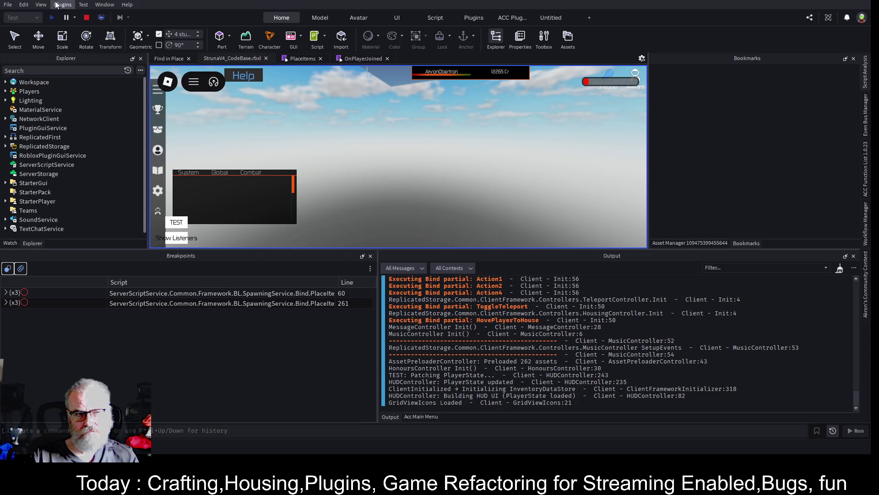
pyautogui.click(86, 18)
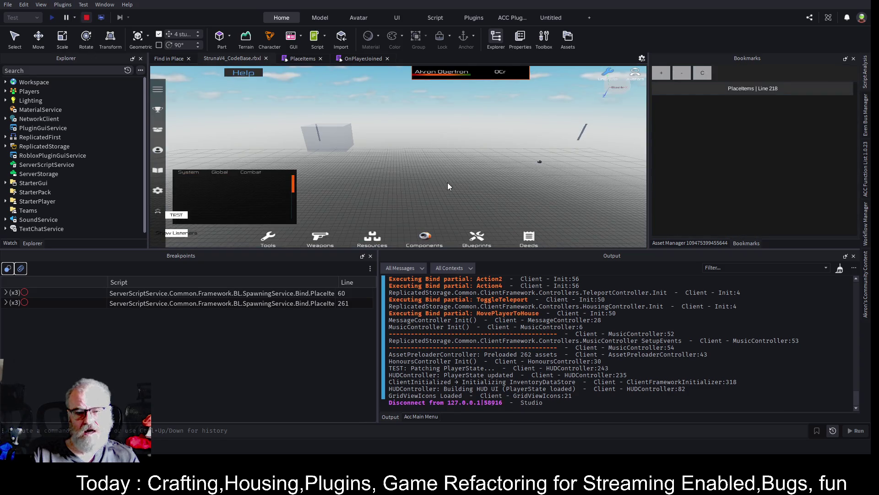
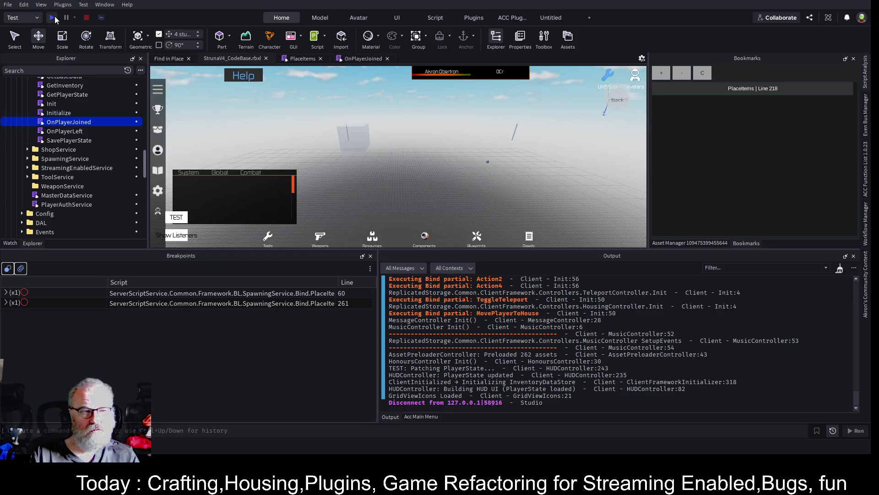
# Restart the playtest and walk the character over to the tan pickup truck
pyautogui.click(51, 17)
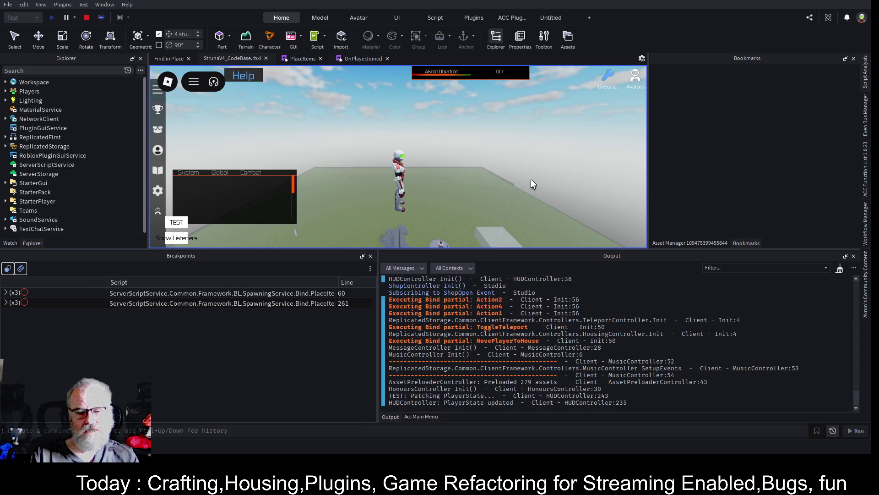
pyautogui.press('s')
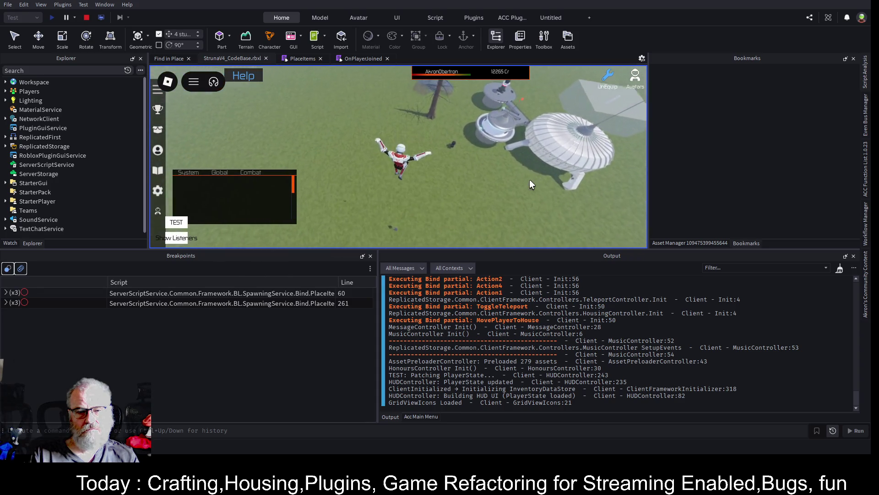
pyautogui.press('w')
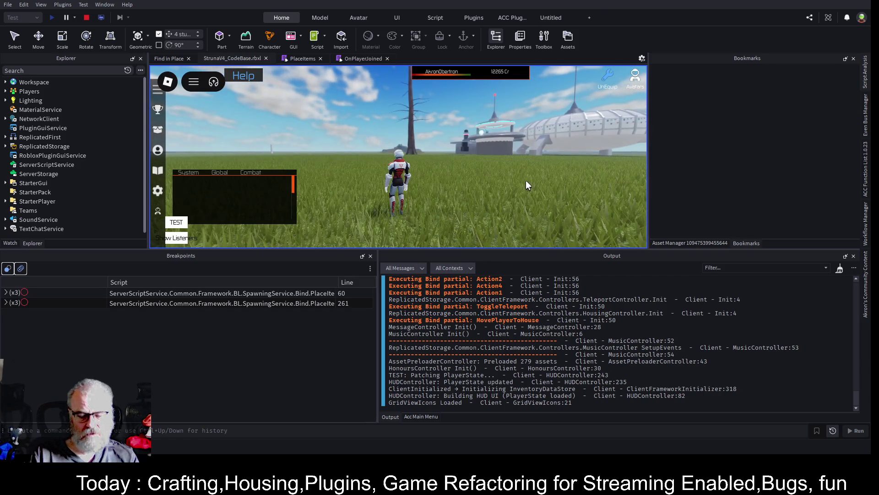
pyautogui.press('a')
pyautogui.press('w')
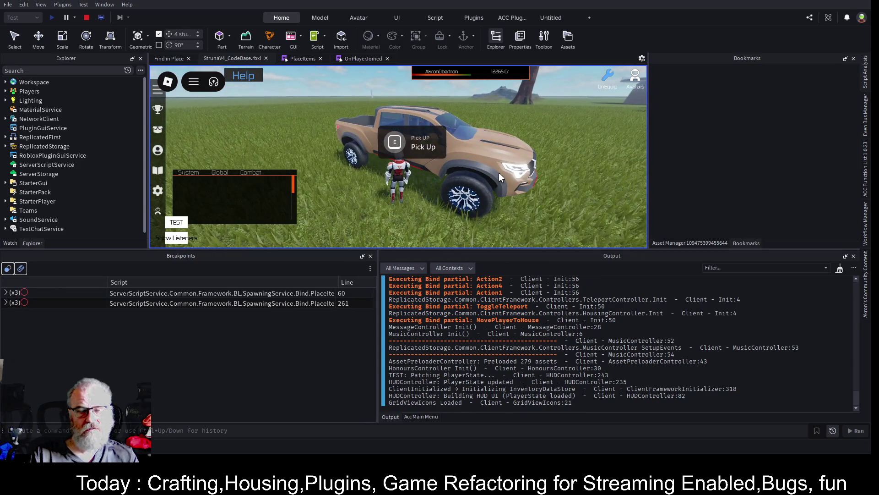
# Pick up the tan pickup truck and equip the OOF001 scanning tool
pyautogui.press('e')
pyautogui.press('i')
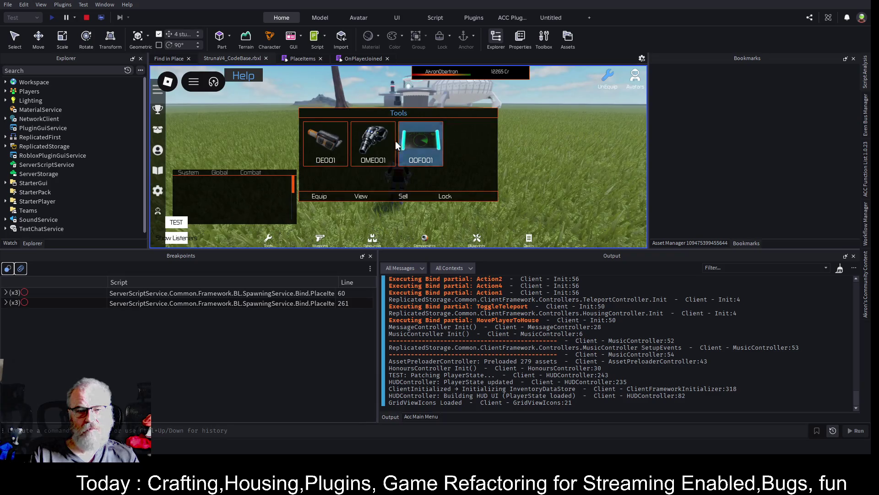
pyautogui.click(365, 201)
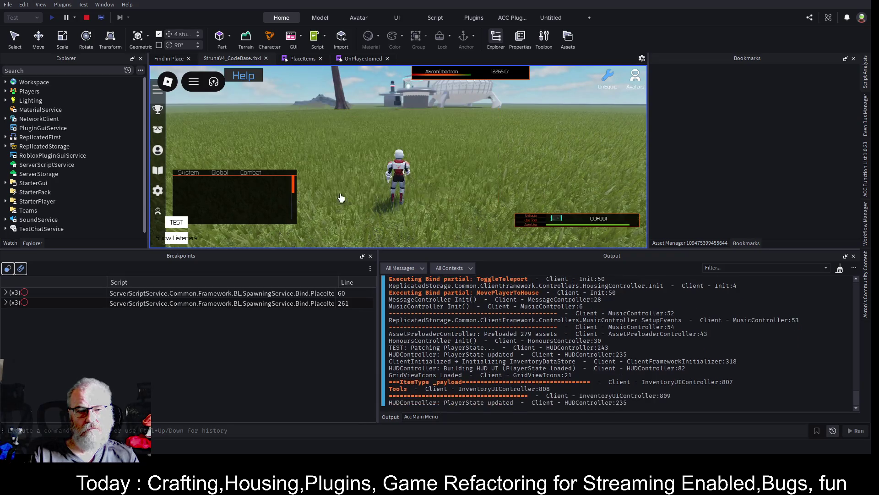
# Equip OME001, use it on the Protactinium deposit, and make the game view taller
pyautogui.press('Left')
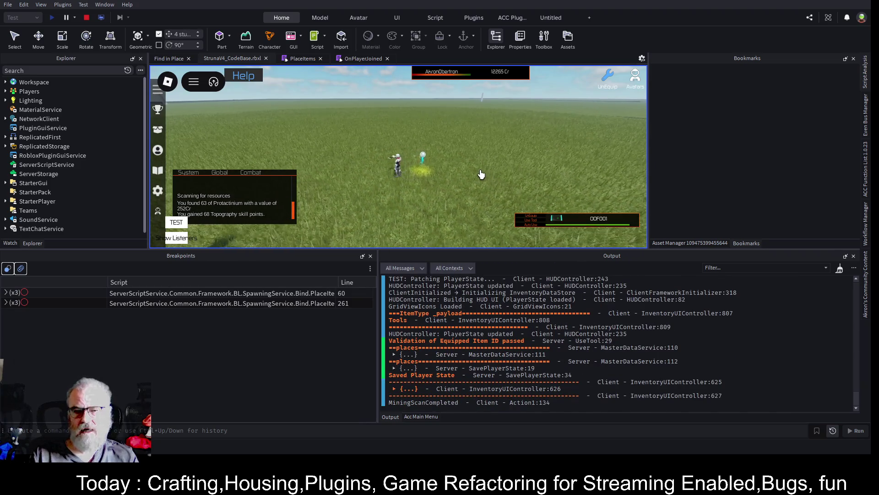
pyautogui.scroll(3, 481, 174)
pyautogui.press('s')
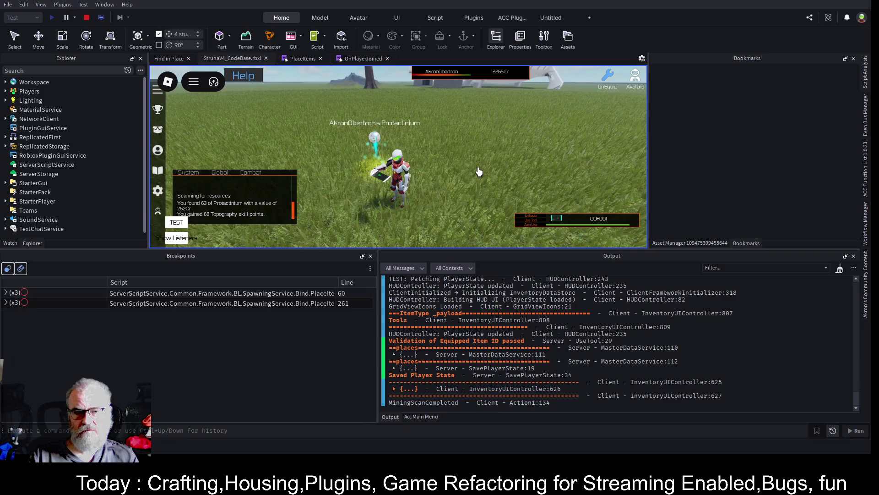
pyautogui.press('i')
pyautogui.click(373, 143)
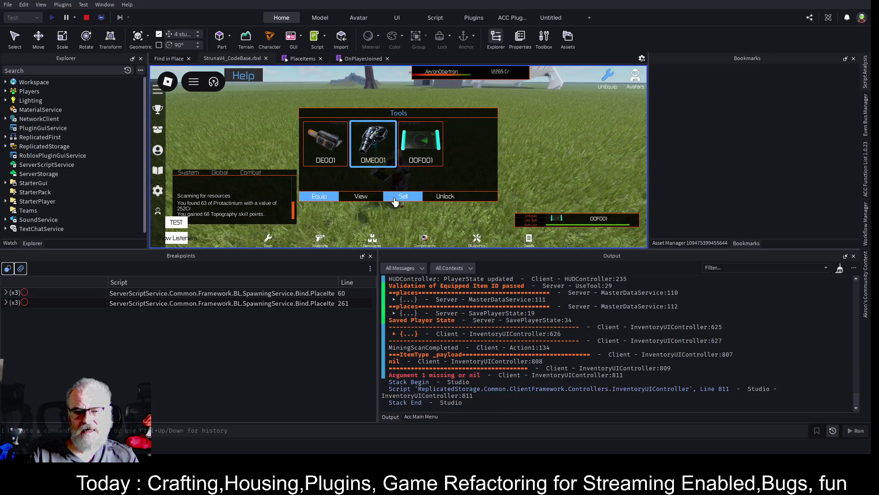
pyautogui.click(310, 197)
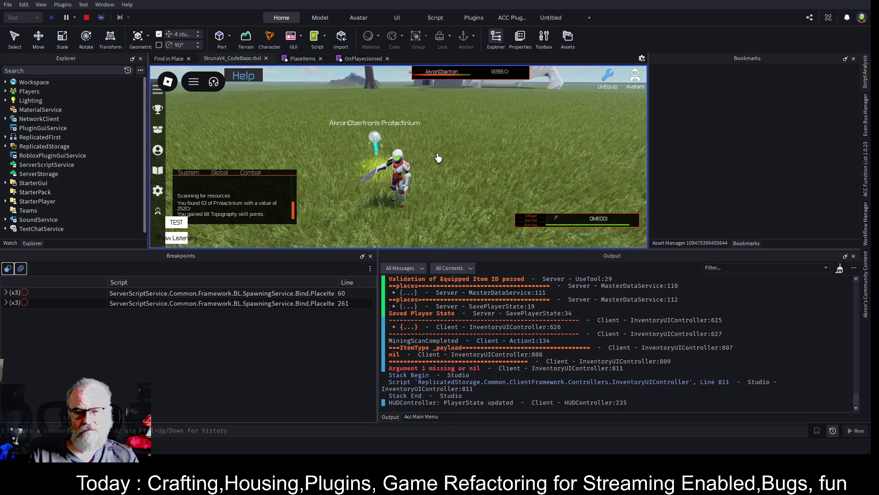
pyautogui.click(529, 225)
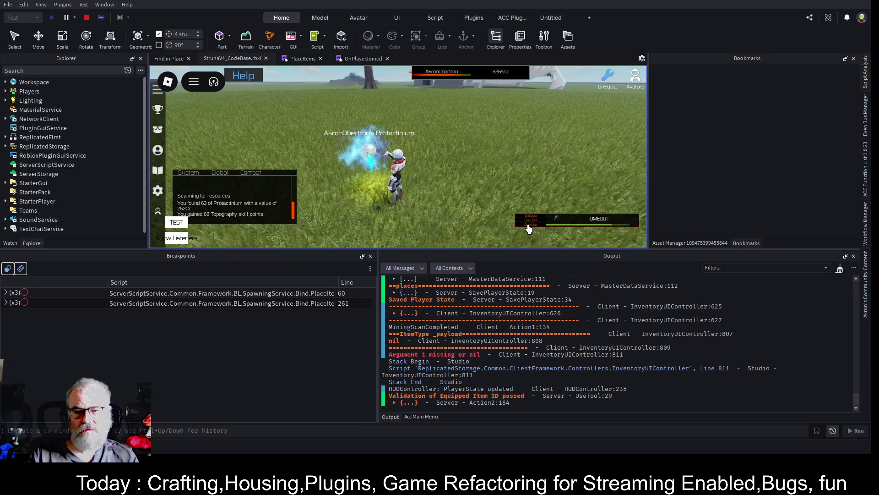
pyautogui.moveTo(557, 251); pyautogui.dragTo(595, 357)
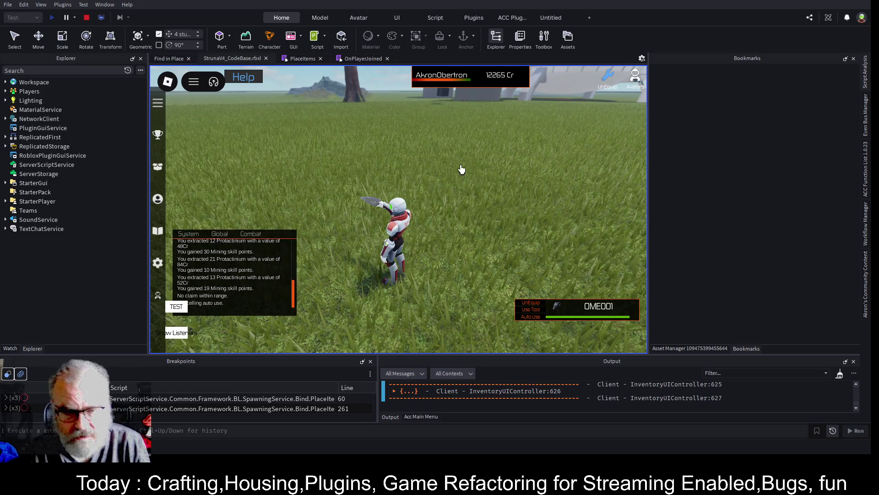
# Unequip the mining tool and widen the game view
pyautogui.press('1')
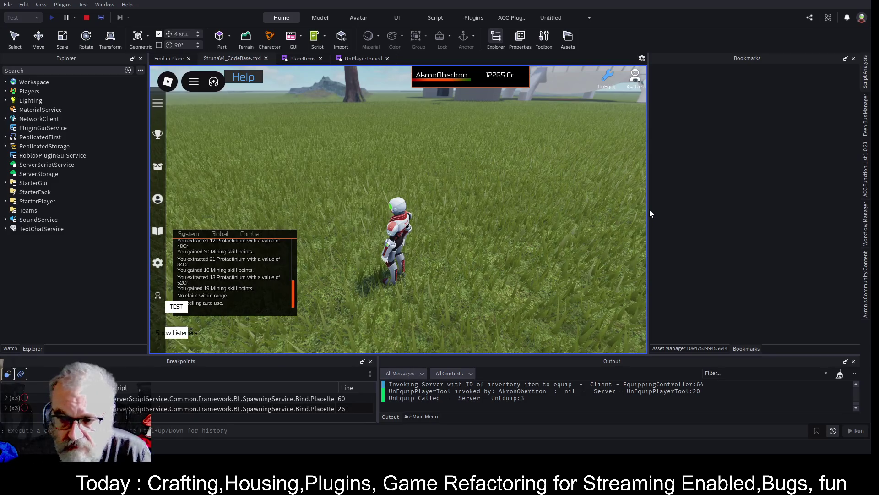
pyautogui.moveTo(648, 210); pyautogui.dragTo(725, 210)
pyautogui.scroll(-5, 493, 225)
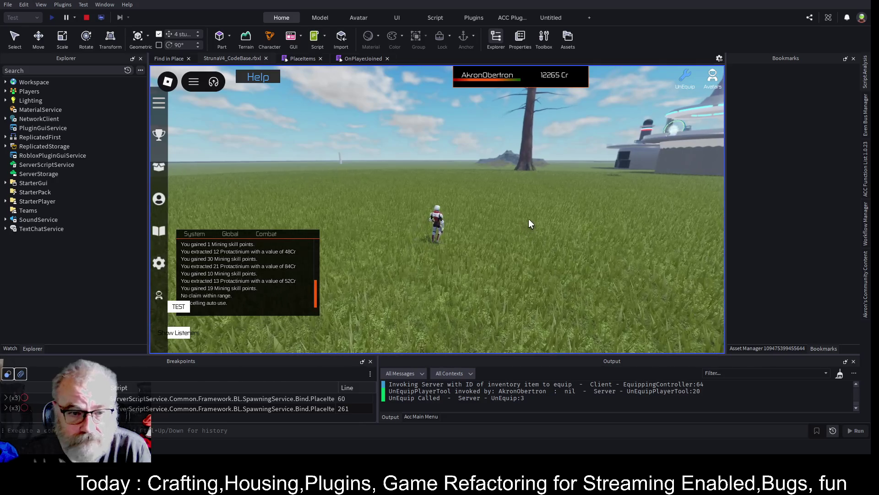
# Run and jump toward the domed base, then stop the playtest
pyautogui.press('Right')
pyautogui.press('w')
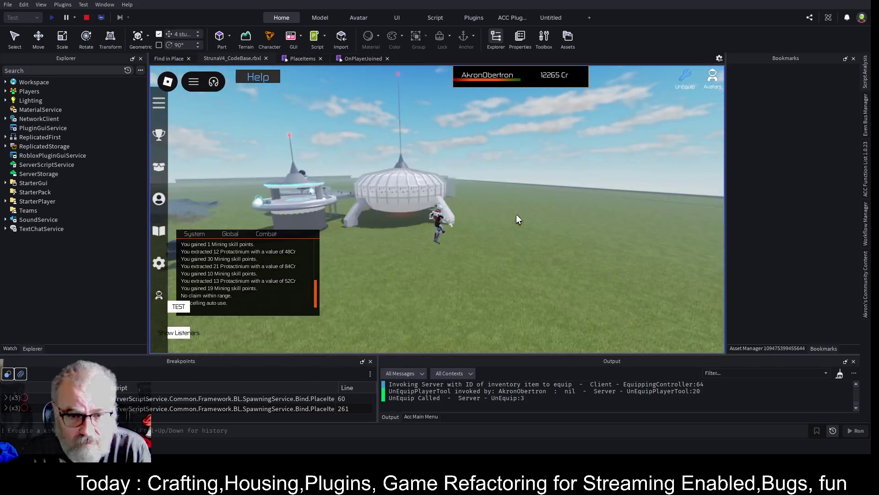
pyautogui.press('space')
pyautogui.press('w')
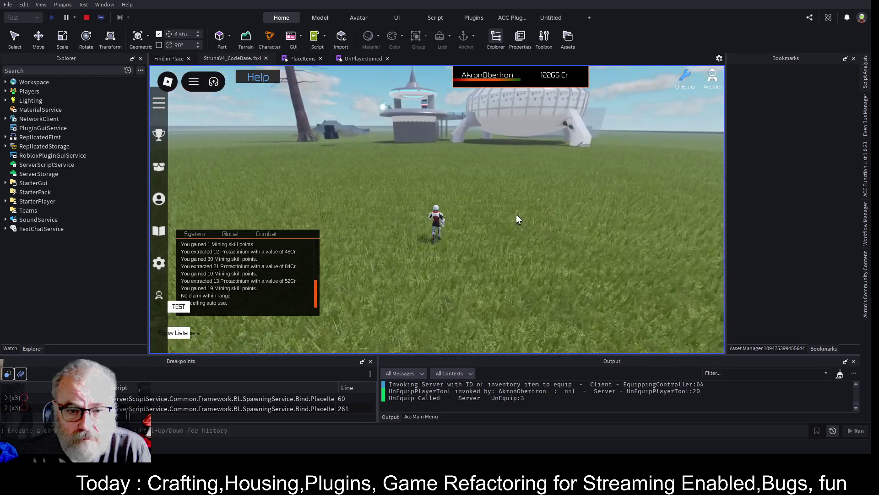
pyautogui.press('w')
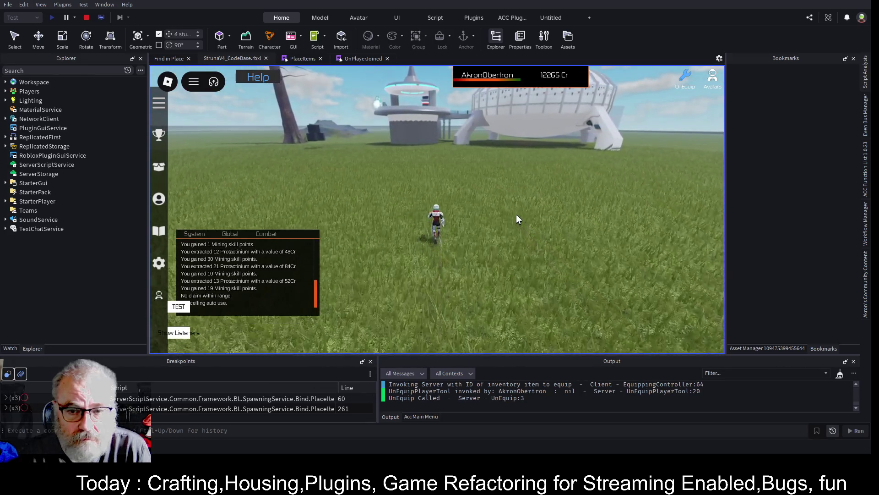
pyautogui.click(89, 18)
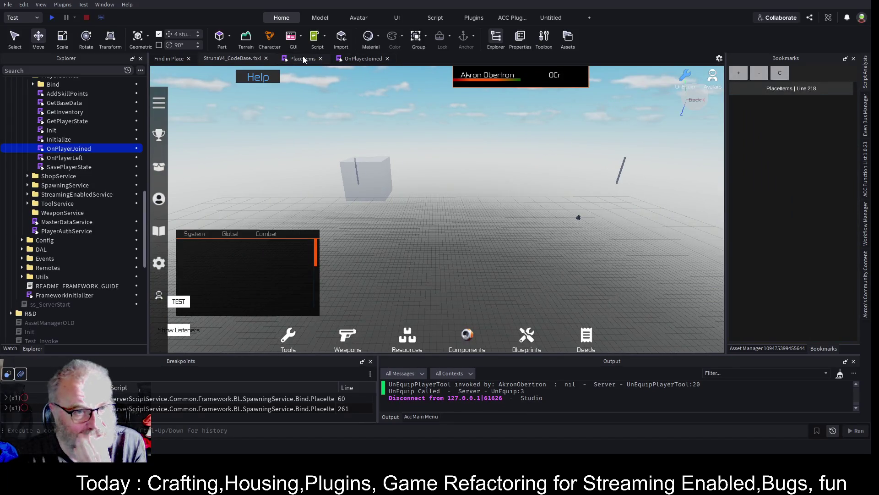
# Open the PlaceItems script and review the cellCount check and ConvertToTerrain call
pyautogui.click(303, 57)
pyautogui.scroll(14, 376, 186)
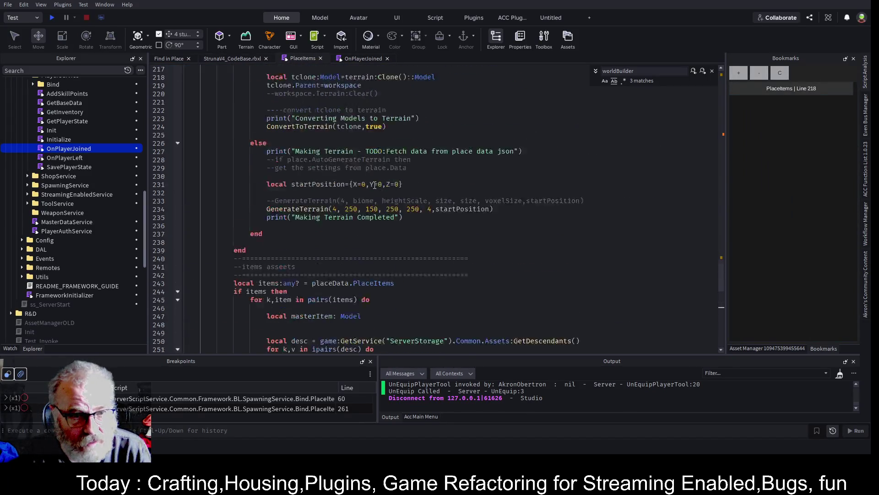
pyautogui.scroll(3, 375, 185)
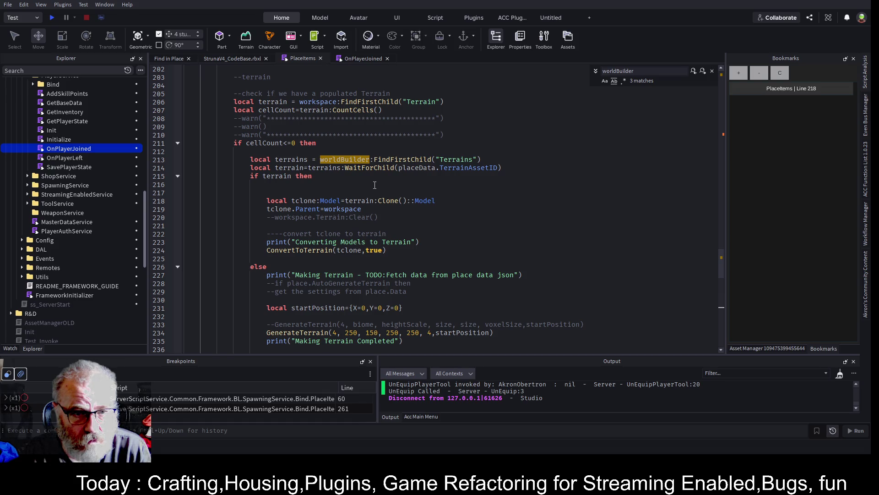
pyautogui.click(268, 144)
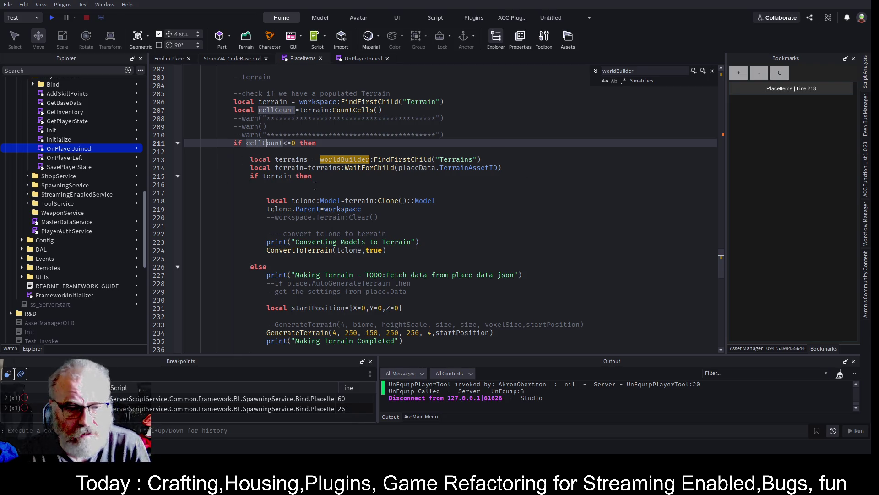
pyautogui.doubleClick(295, 250)
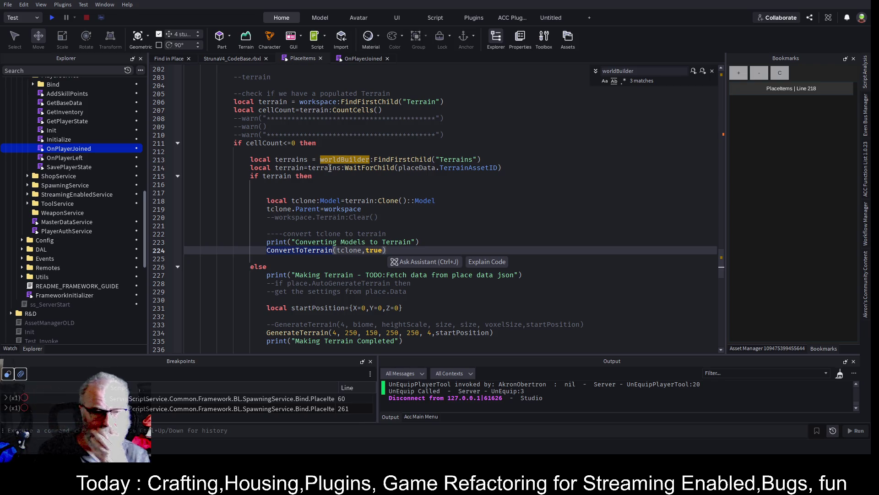
pyautogui.click(344, 193)
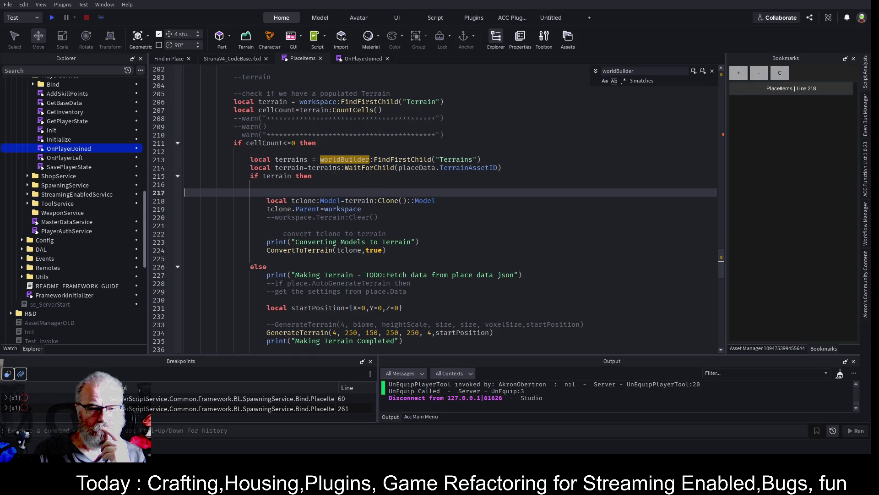
# Open and close an AI Assistant chat, returning to PlaceItems at line 216
pyautogui.hotkey('ctrl', 'alt', 'a')
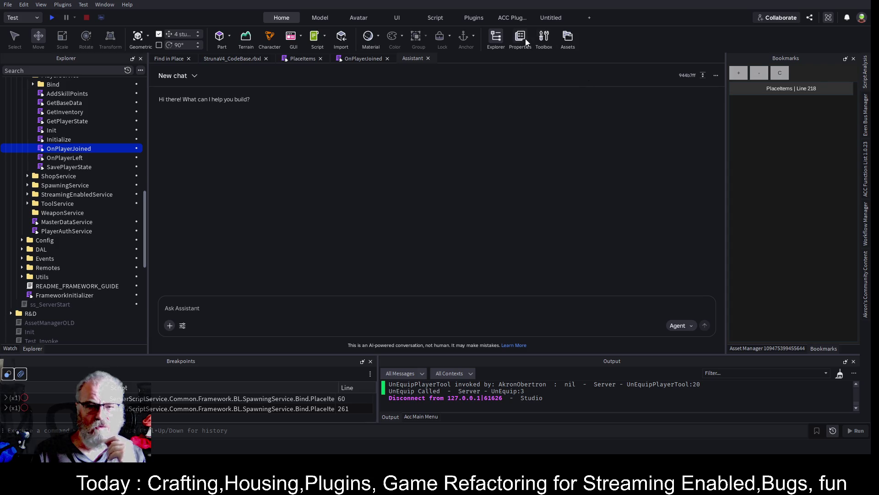
pyautogui.click(428, 59)
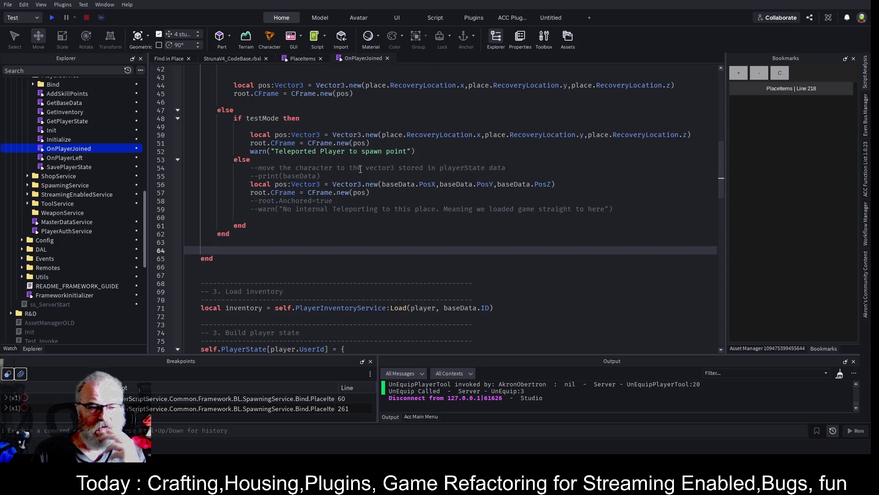
pyautogui.click(303, 60)
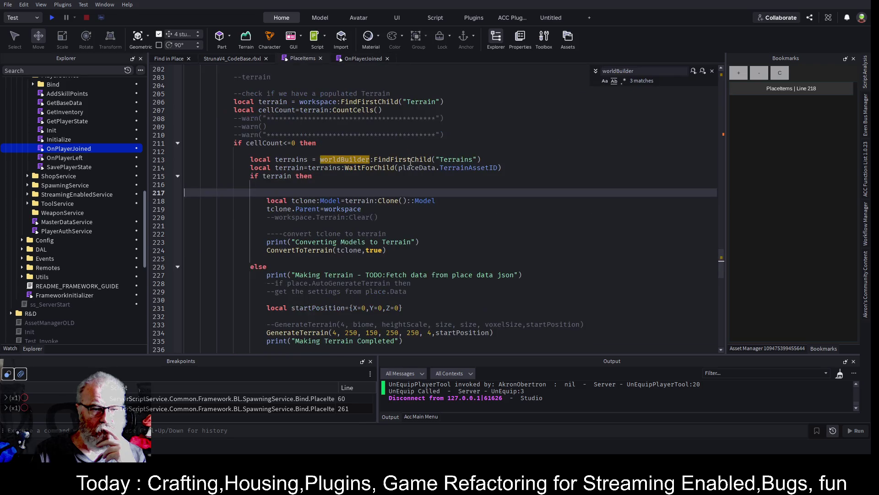
pyautogui.press('Up')
pyautogui.scroll(-4, 239, 186)
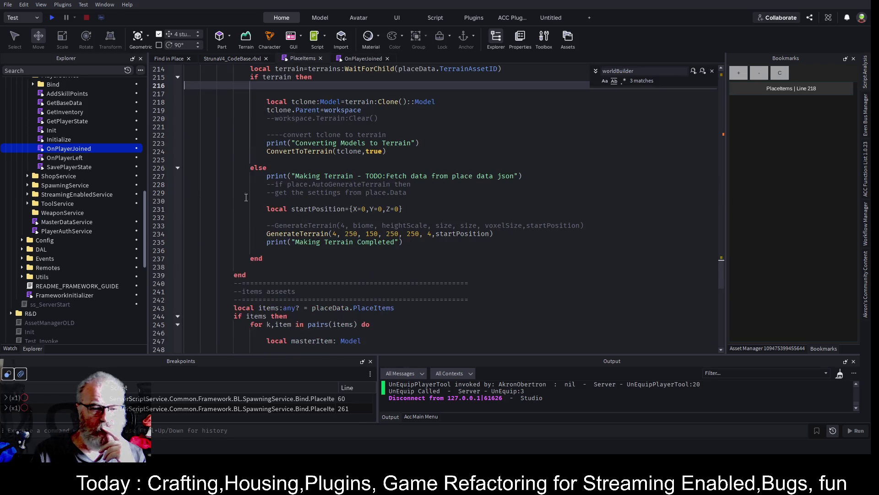
# Highlight the GenerateTerrain call on line 234, then select the -99 model under Terrains
pyautogui.moveTo(495, 233); pyautogui.dragTo(256, 234)
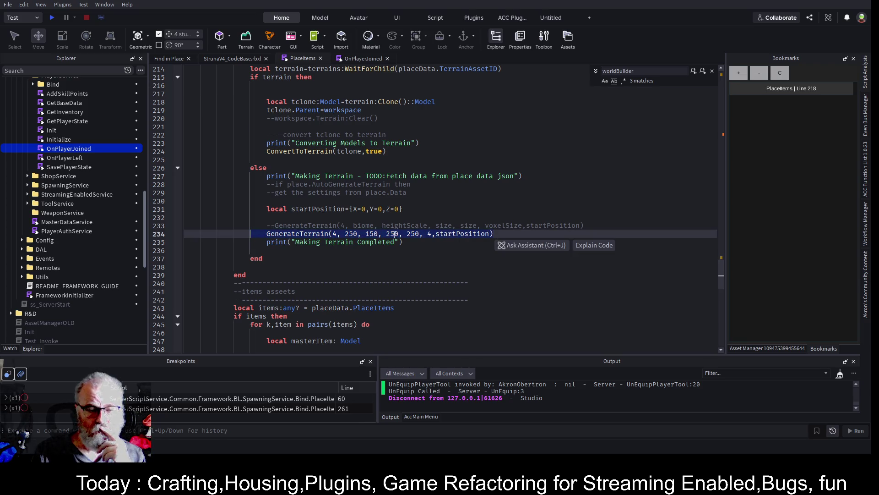
pyautogui.click(388, 259)
pyautogui.scroll(-3, 96, 215)
pyautogui.scroll(-5, 96, 215)
pyautogui.click(45, 196)
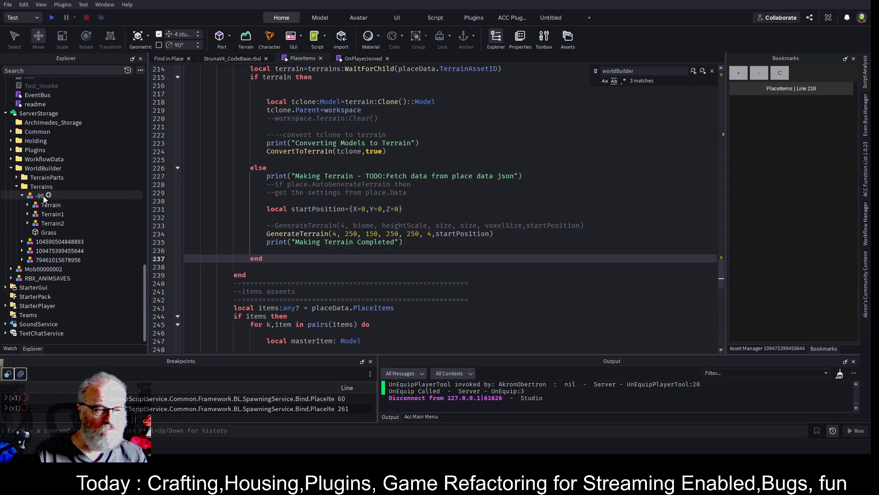
# Rename the -99 terrain model to -998 and return to the 3D place view
pyautogui.moveTo(141, 198)
pyautogui.press('F2')
pyautogui.press('End')
pyautogui.write('8')
pyautogui.press('Return')
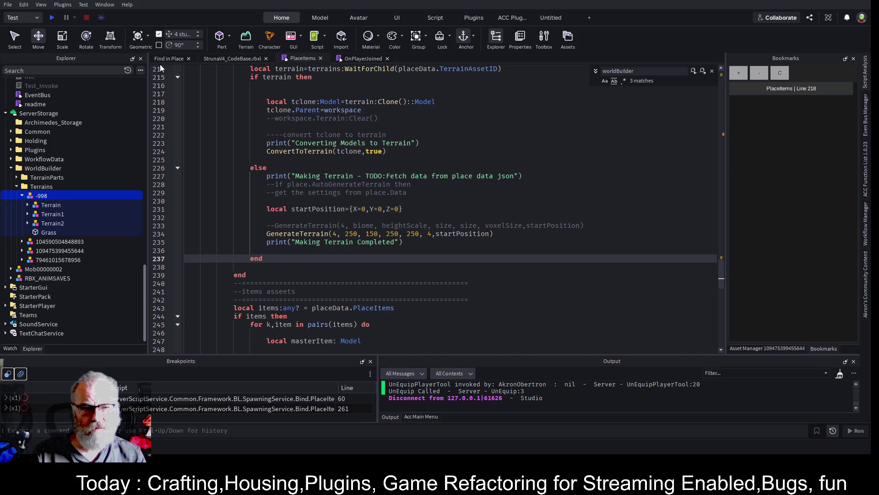
pyautogui.click(237, 59)
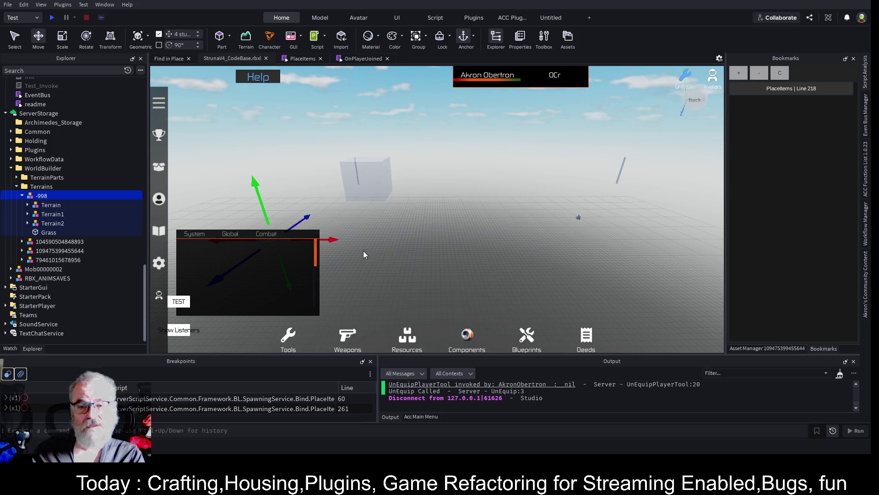
# Start a playtest and enlarge the Output panel
pyautogui.click(52, 18)
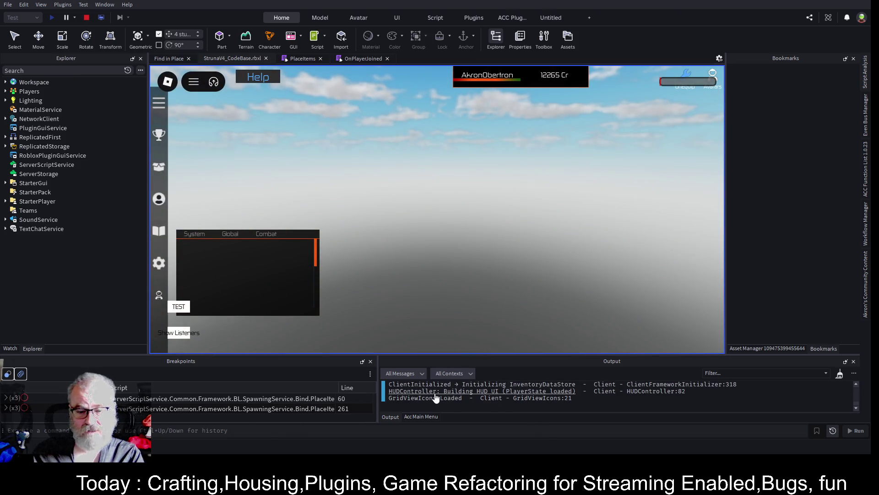
pyautogui.moveTo(543, 354); pyautogui.dragTo(545, 217)
pyautogui.scroll(10, 674, 341)
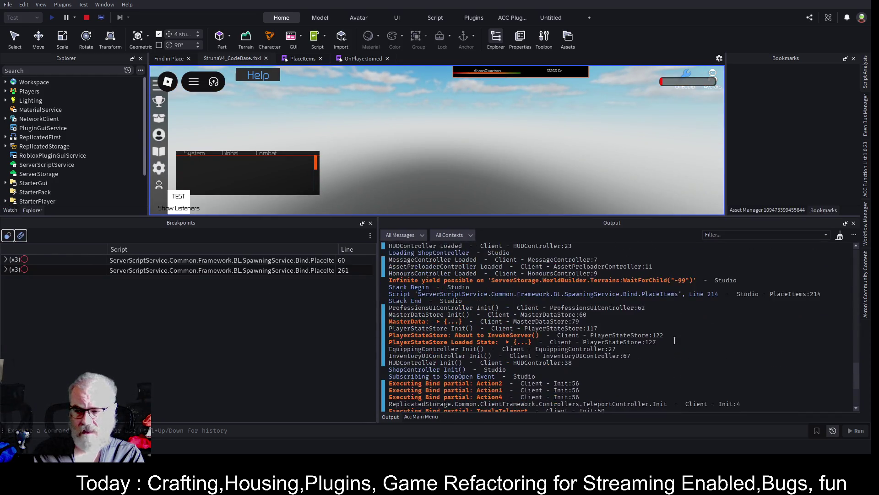
pyautogui.moveTo(857, 359); pyautogui.dragTo(846, 263)
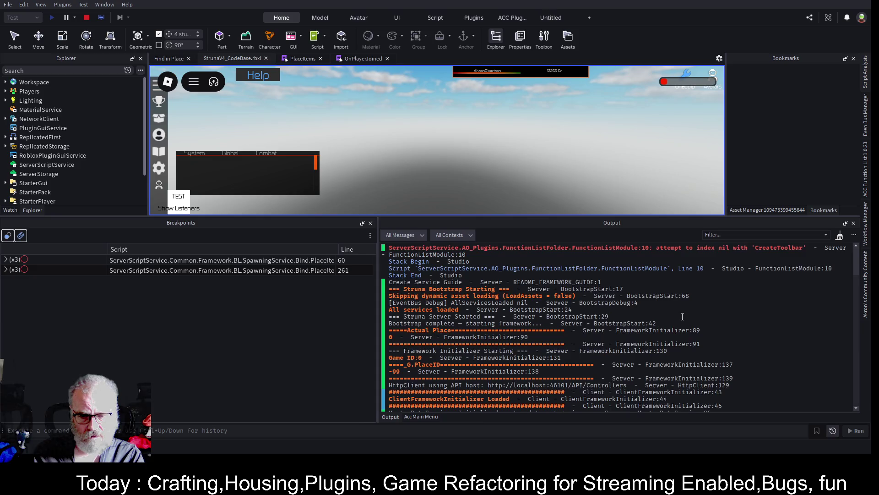
# Scroll the log and expand the 'Failed to place crystal (x100)' group
pyautogui.scroll(-5, 682, 317)
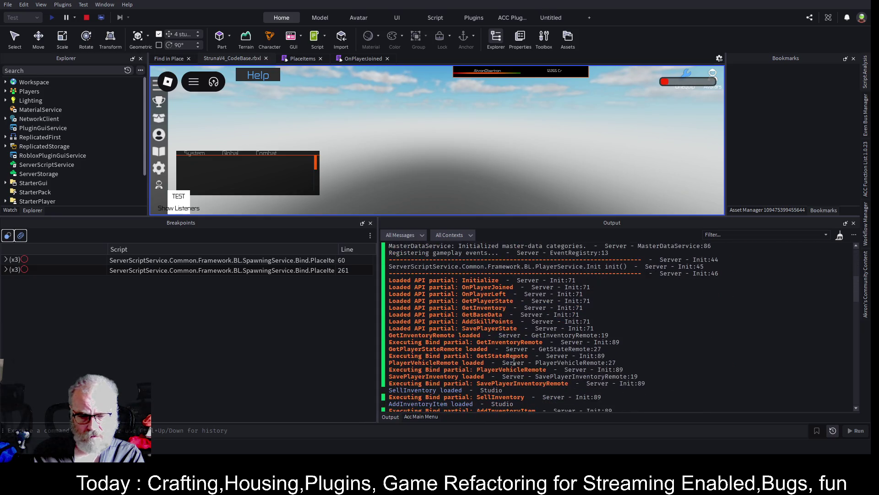
pyautogui.scroll(-6, 492, 361)
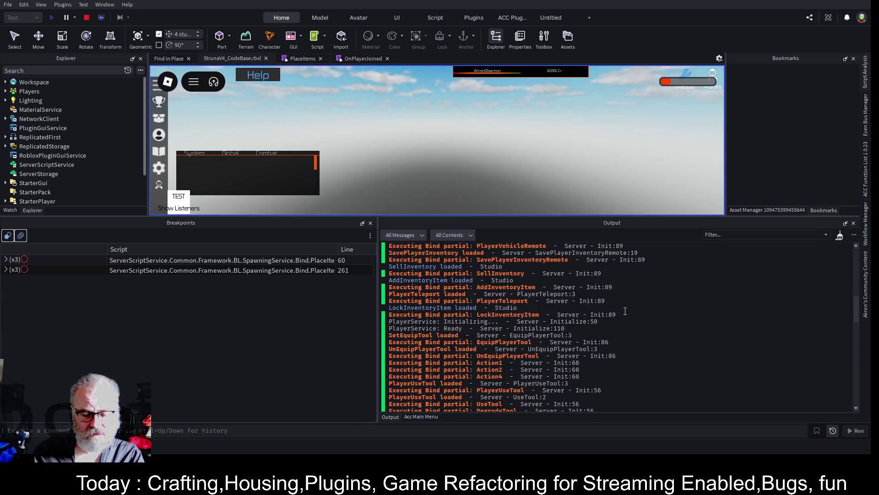
pyautogui.scroll(-3, 625, 311)
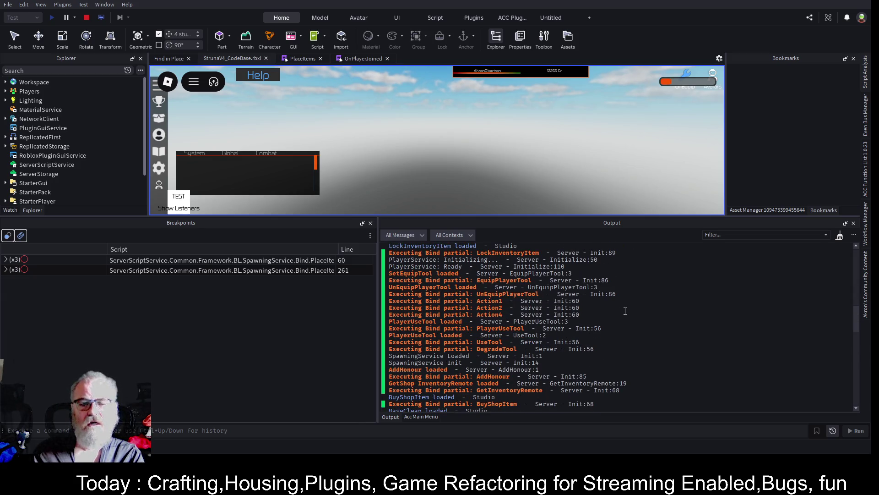
pyautogui.scroll(-6, 625, 311)
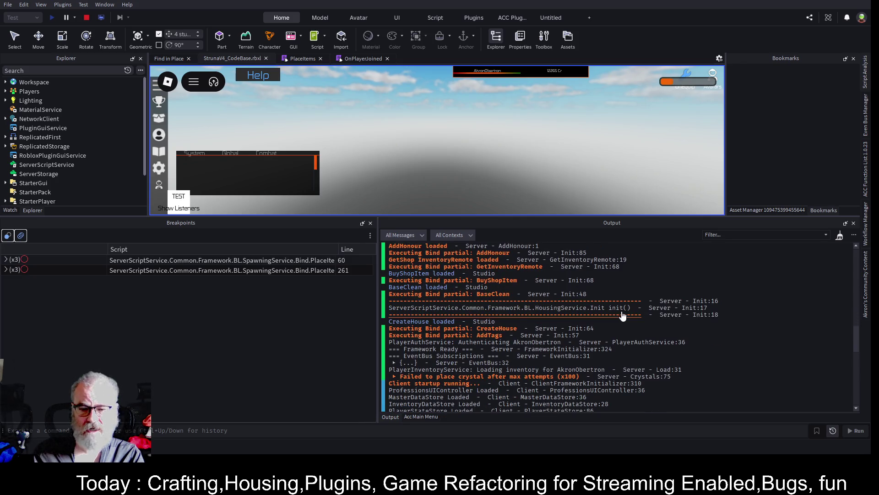
pyautogui.scroll(-3, 621, 284)
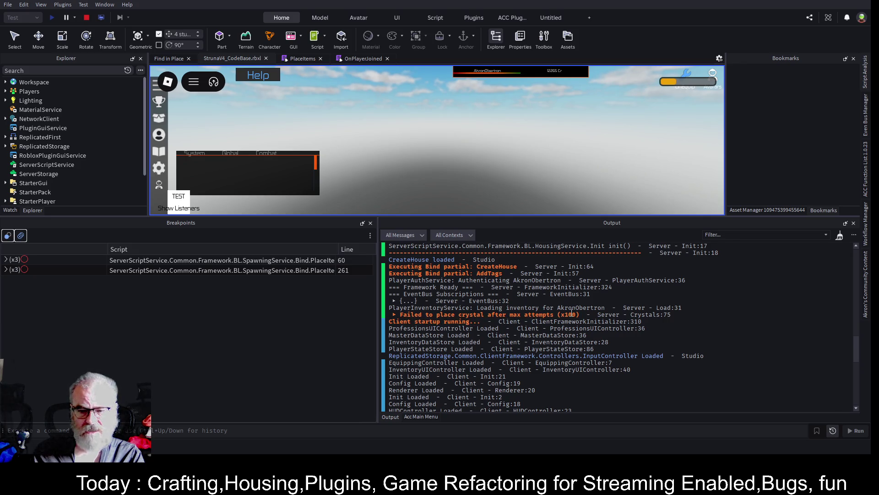
pyautogui.click(395, 315)
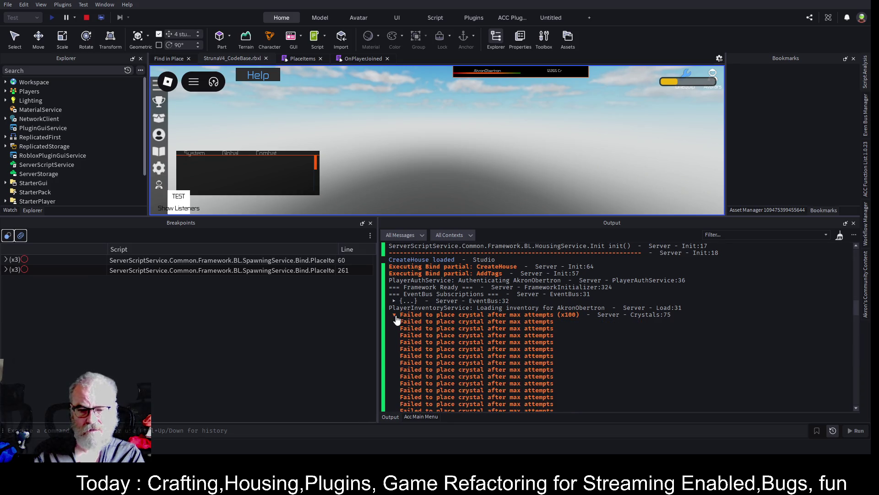
# Collapse the crystal group, switch to Server view, expand Workspace > Terrain, and open PlaceItems
pyautogui.click(394, 316)
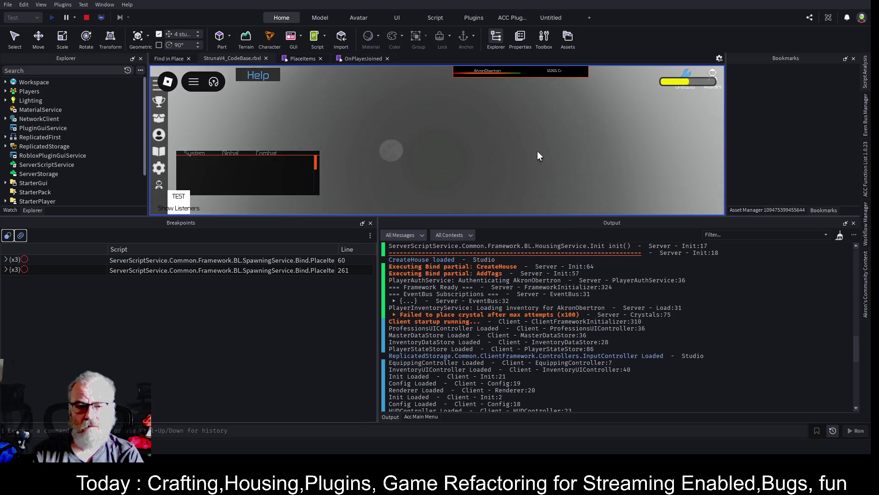
pyautogui.click(101, 17)
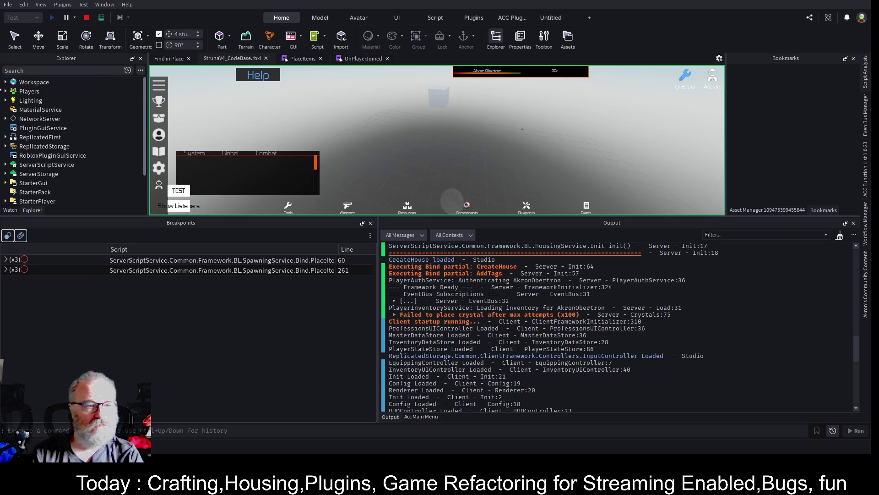
pyautogui.click(5, 82)
pyautogui.click(32, 100)
pyautogui.click(11, 100)
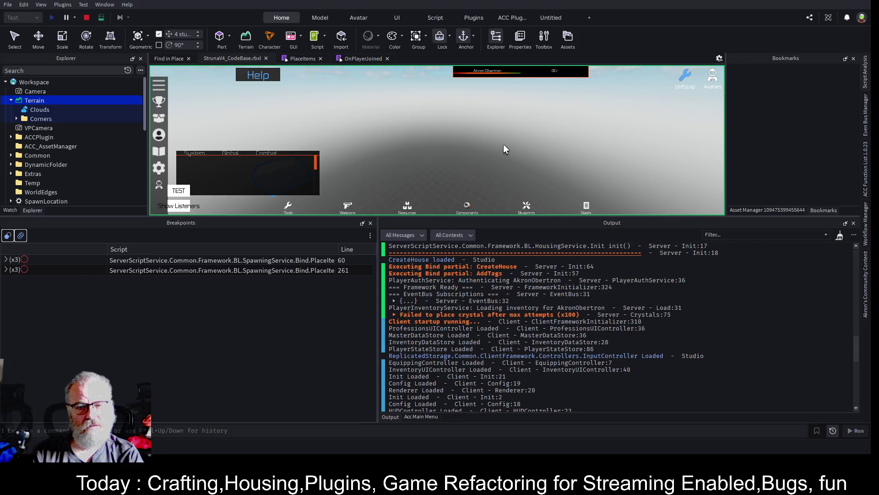
pyautogui.click(302, 59)
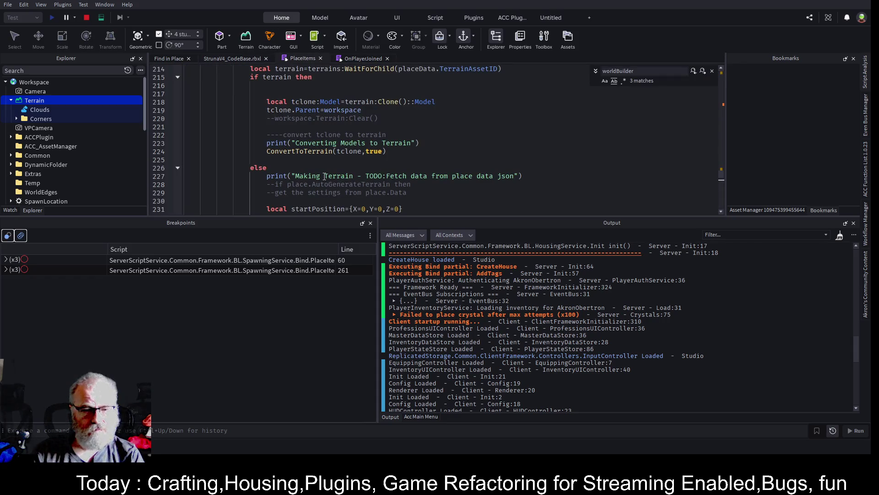
# Copy 'Making Terrain' from the script and paste it into the Output filter
pyautogui.scroll(-3, 336, 157)
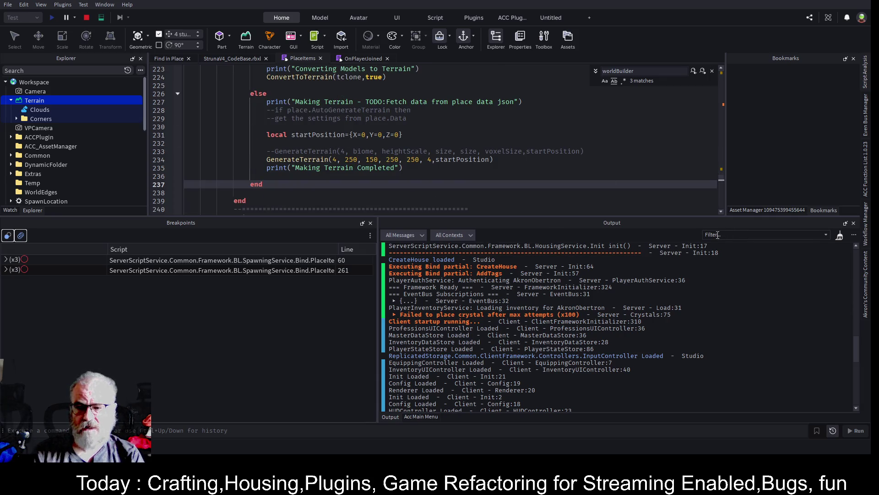
pyautogui.moveTo(295, 103); pyautogui.dragTo(353, 102)
pyautogui.hotkey('ctrl', 'c')
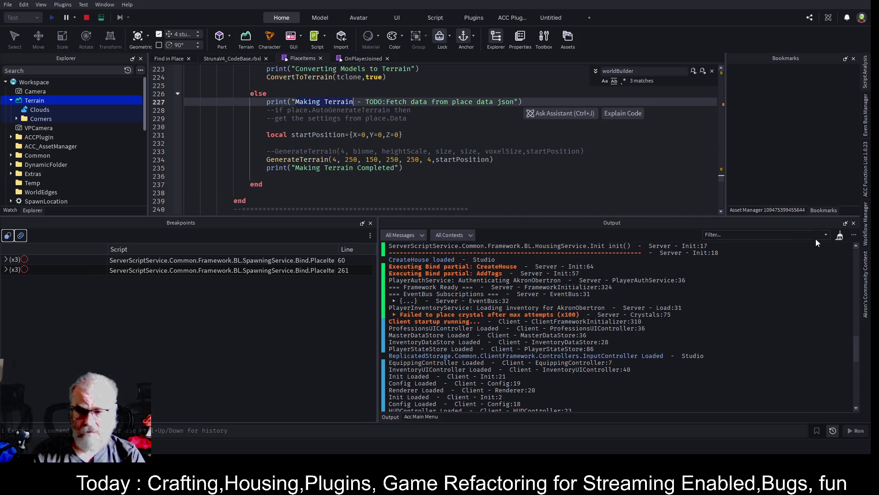
pyautogui.click(739, 235)
pyautogui.hotkey('ctrl', 'v')
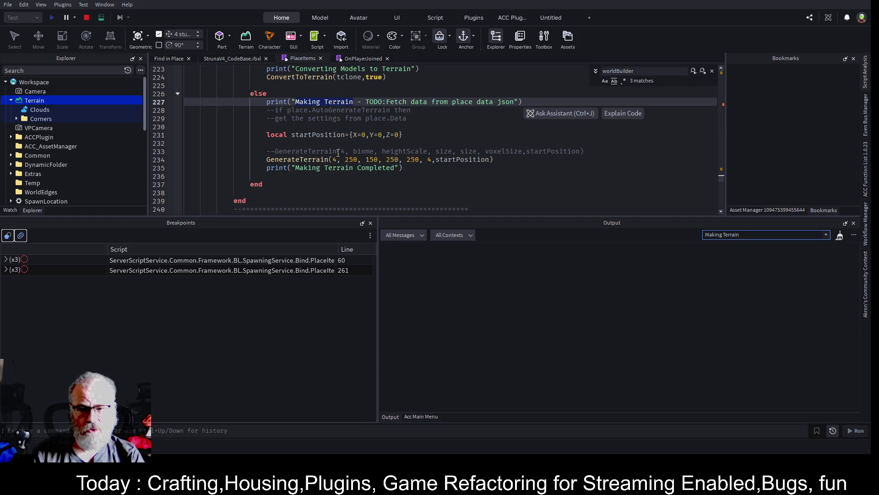
# Return to the code and select TerrainAssetID on line 214
pyautogui.scroll(4, 327, 145)
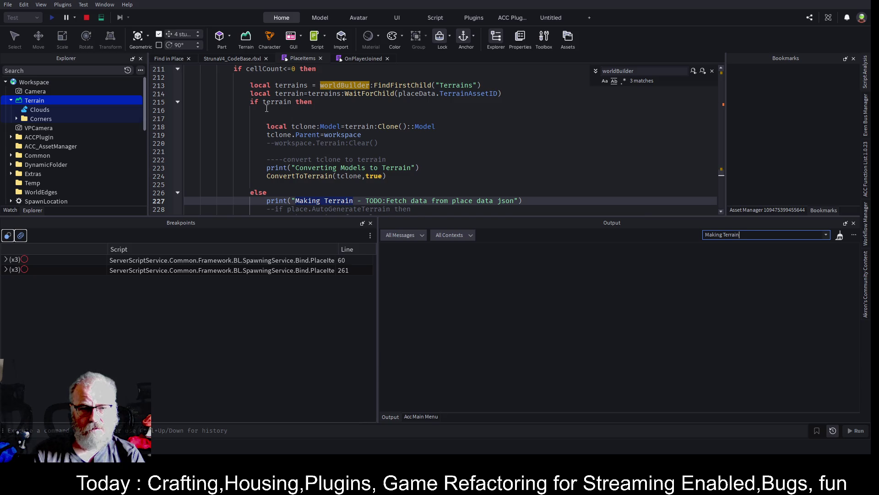
pyautogui.click(528, 132)
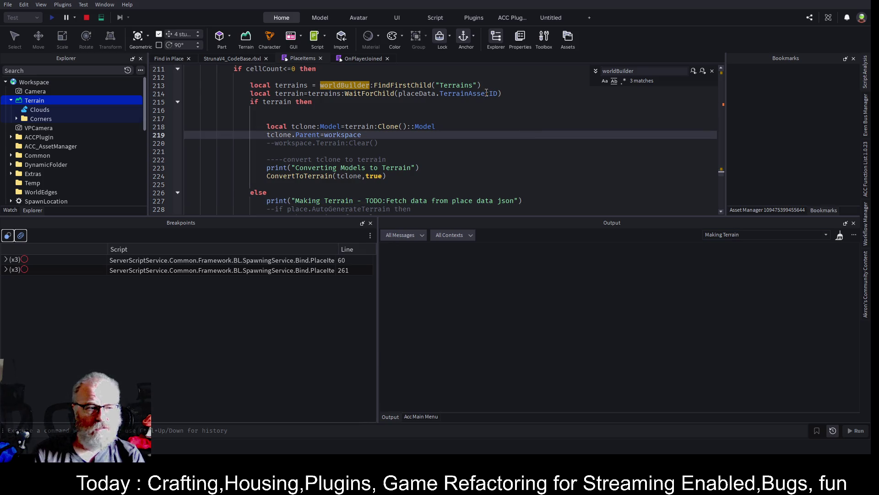
pyautogui.doubleClick(486, 93)
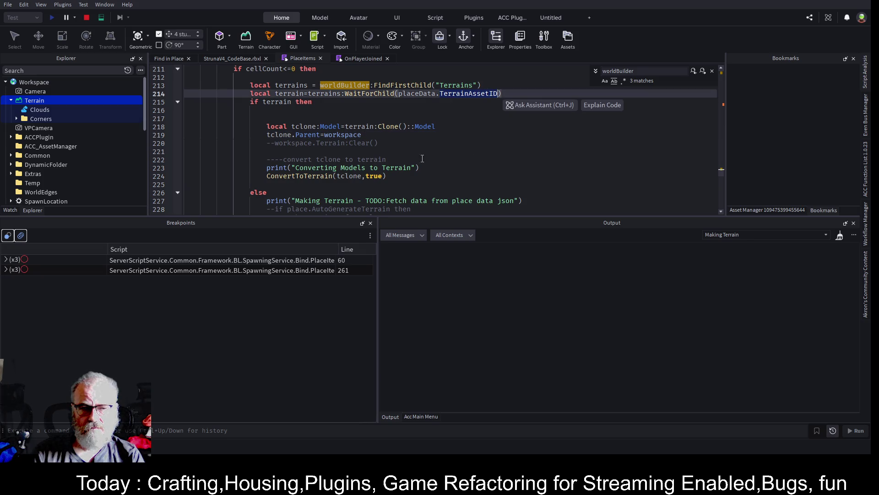
pyautogui.scroll(-10, 54, 153)
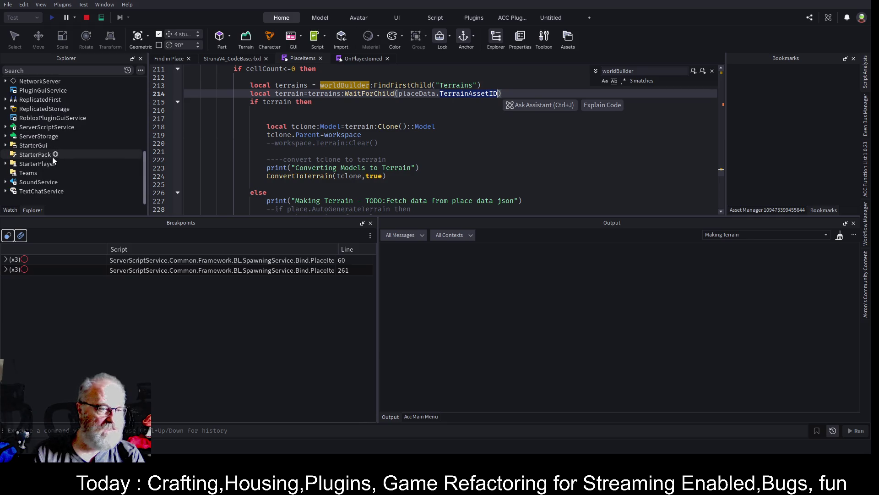
# Expand ServerStorage > WorldBuilder > Terrains in Explorer, showing -998 and three numbered models
pyautogui.scroll(2, 48, 157)
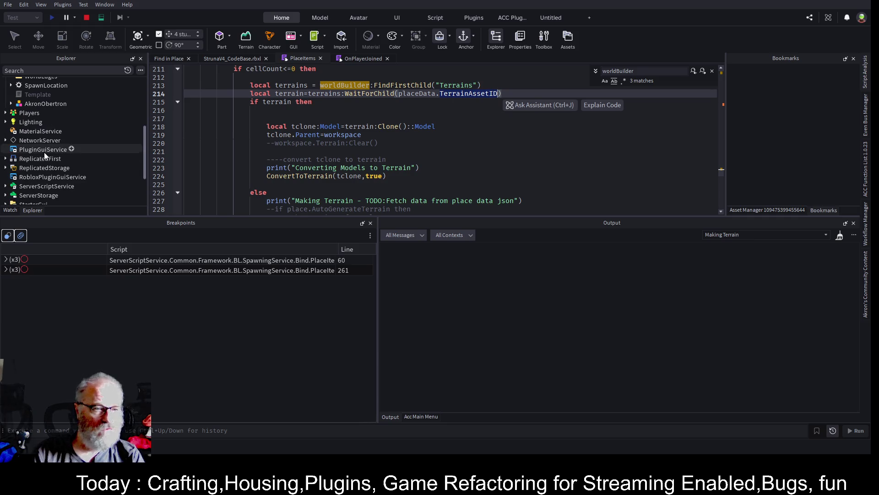
pyautogui.scroll(-1, 9, 187)
pyautogui.click(5, 176)
pyautogui.scroll(-3, 18, 156)
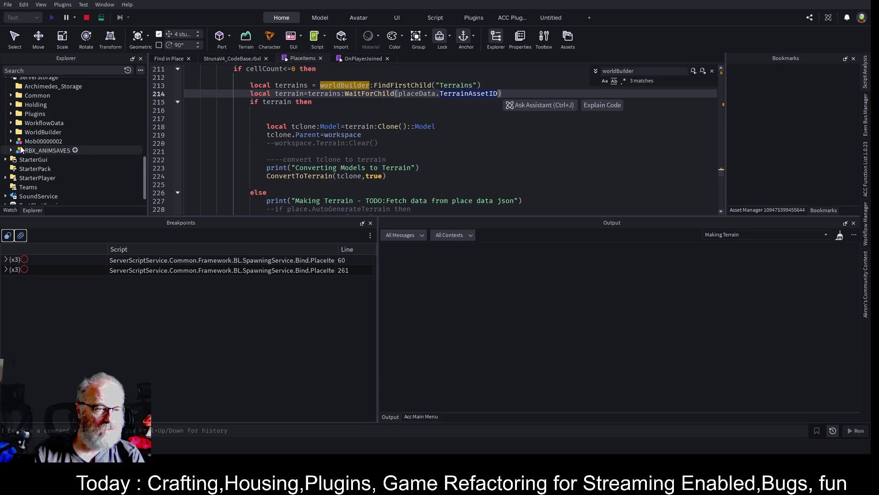
pyautogui.click(11, 132)
pyautogui.click(17, 150)
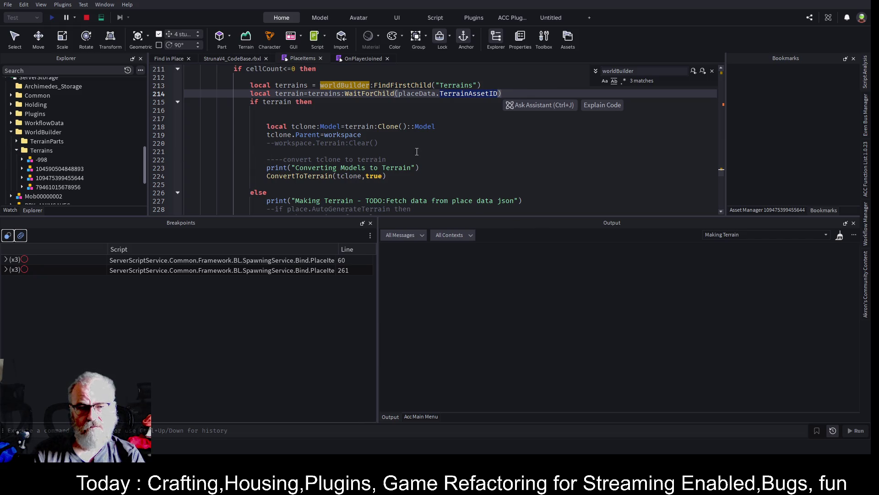
pyautogui.scroll(-2, 417, 152)
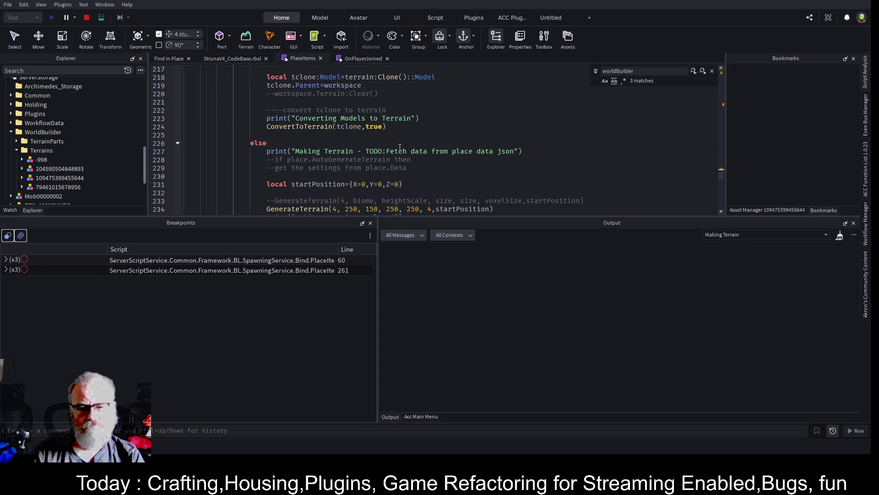
pyautogui.scroll(5, 317, 143)
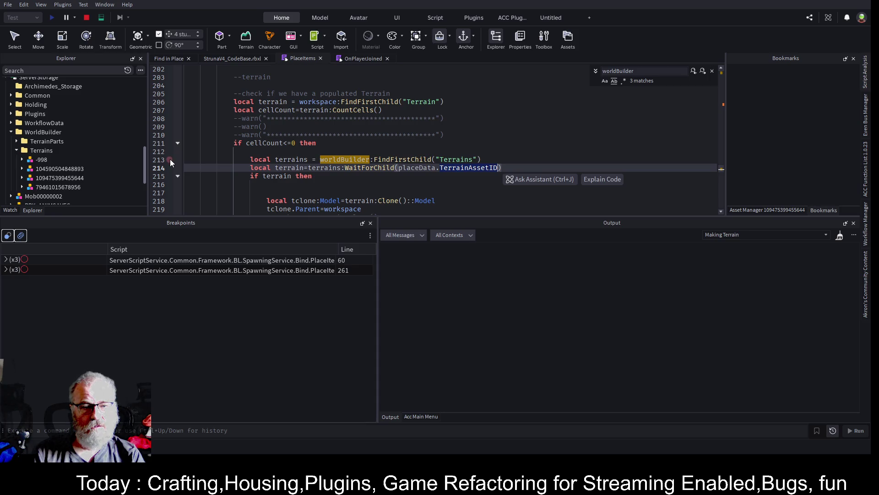
# Set a breakpoint on line 213, then stop and restart the playtest
pyautogui.click(169, 160)
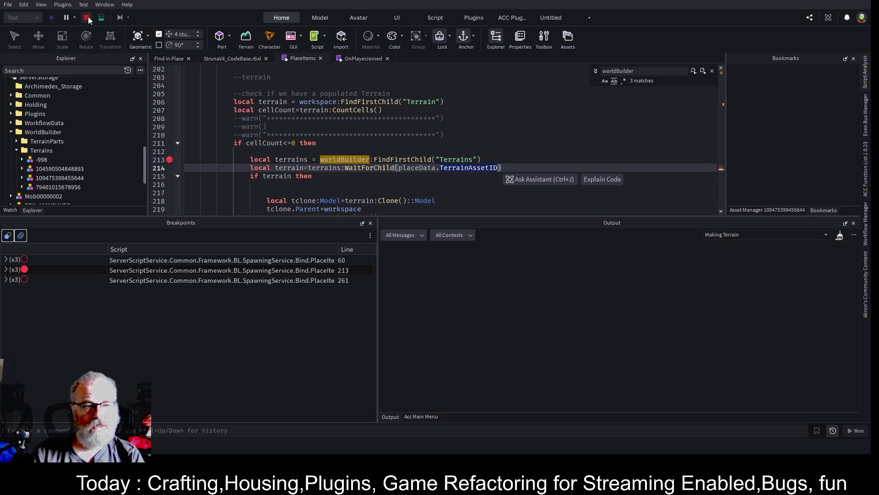
pyautogui.hotkey('shift', 'F5')
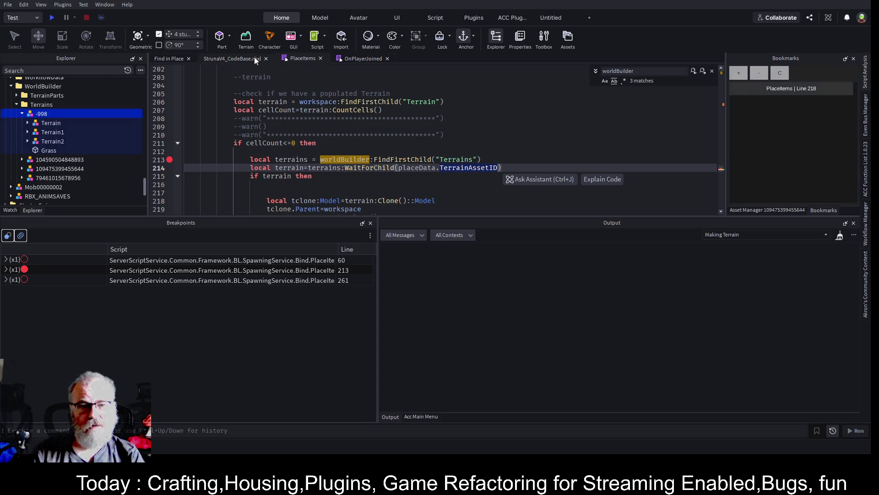
pyautogui.click(51, 18)
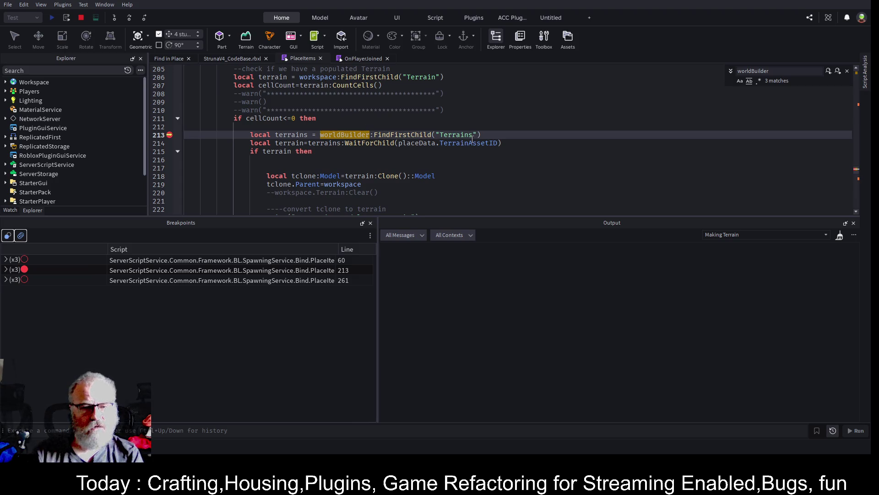
# Step over line 213, resume the playtest, and open the Asset Manager place list
pyautogui.click(130, 18)
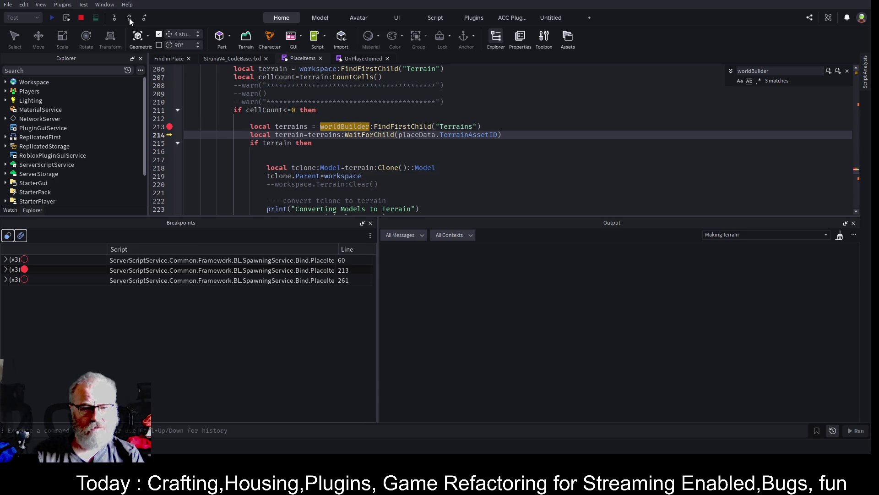
pyautogui.click(129, 18)
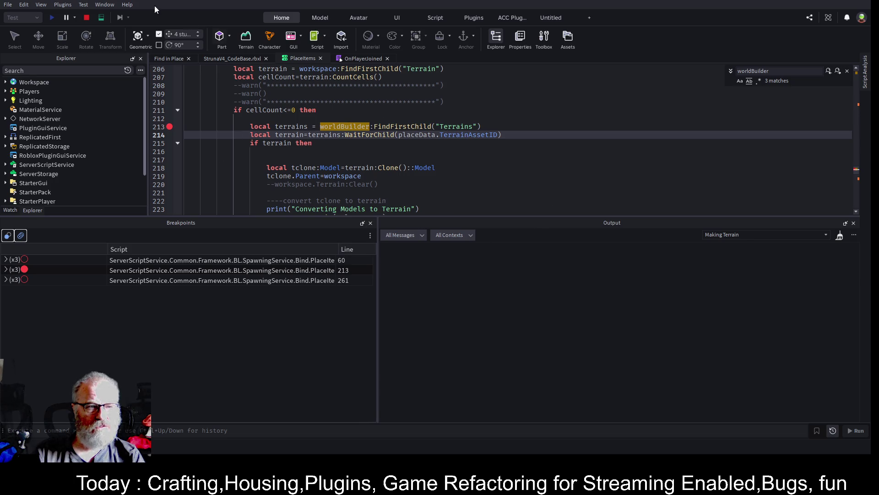
pyautogui.click(101, 17)
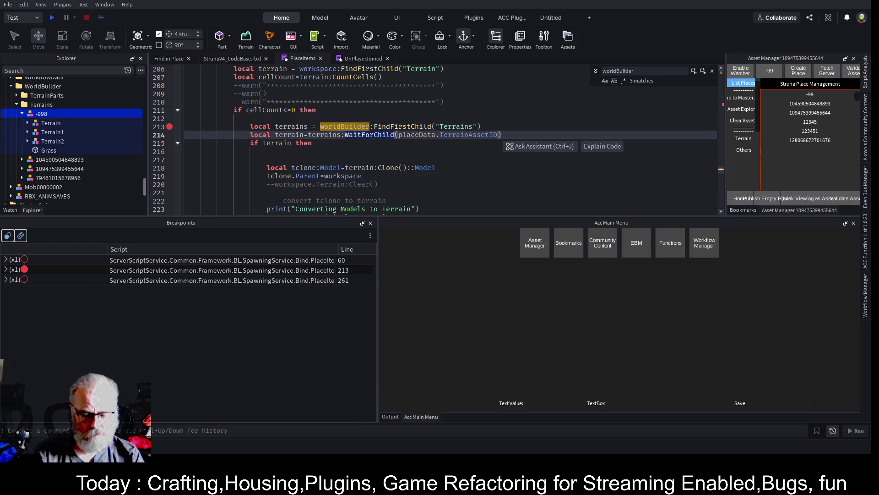
# Replace WaitForChild with FindFirstChild on line 214
pyautogui.doubleClick(376, 135)
pyautogui.write('Fi')
pyautogui.press('Tab')
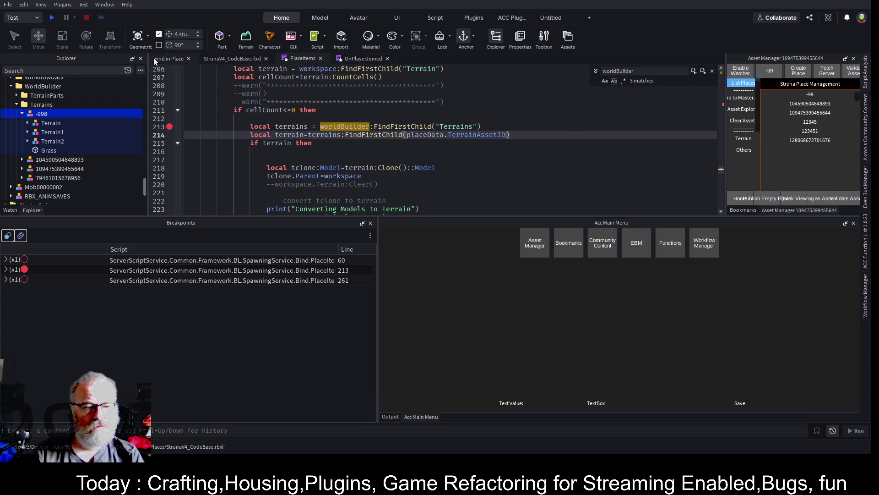
# Disable the line 213 breakpoint and start a playtest of the place
pyautogui.click(169, 126)
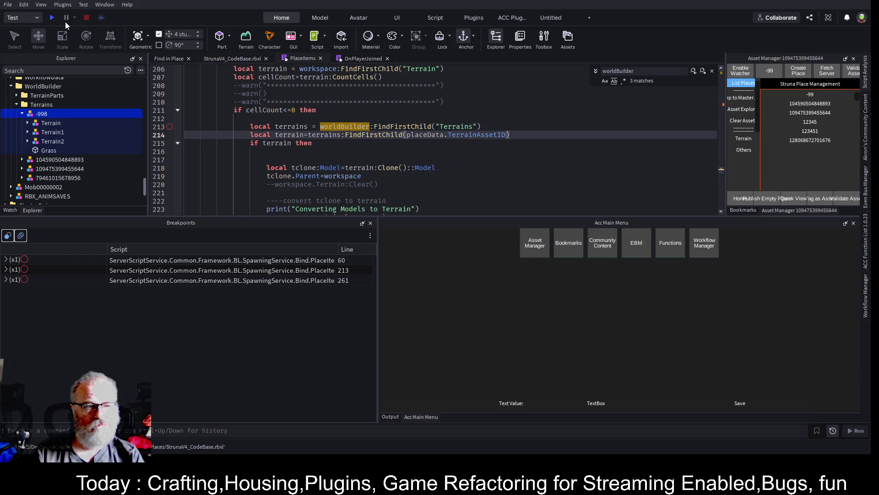
pyautogui.moveTo(229, 60)
pyautogui.mouseDown()
pyautogui.moveTo(140, 360)
pyautogui.moveTo(186, 316)
pyautogui.mouseUp()
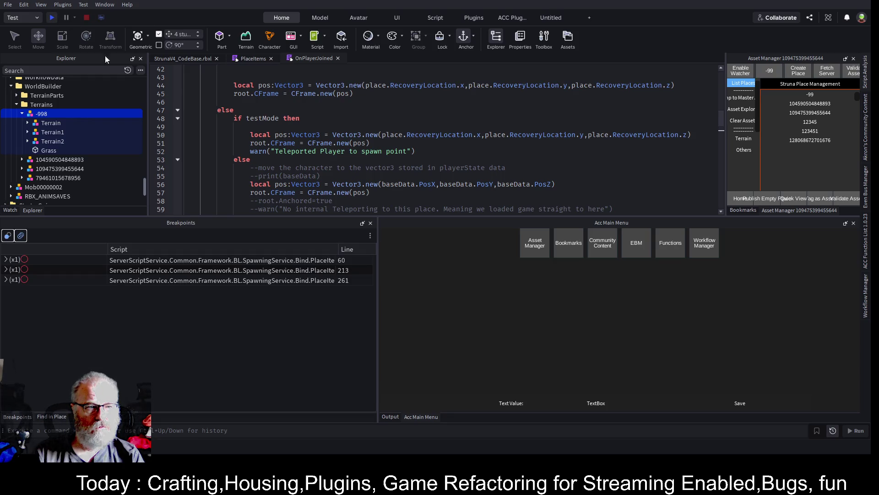
pyautogui.click(196, 58)
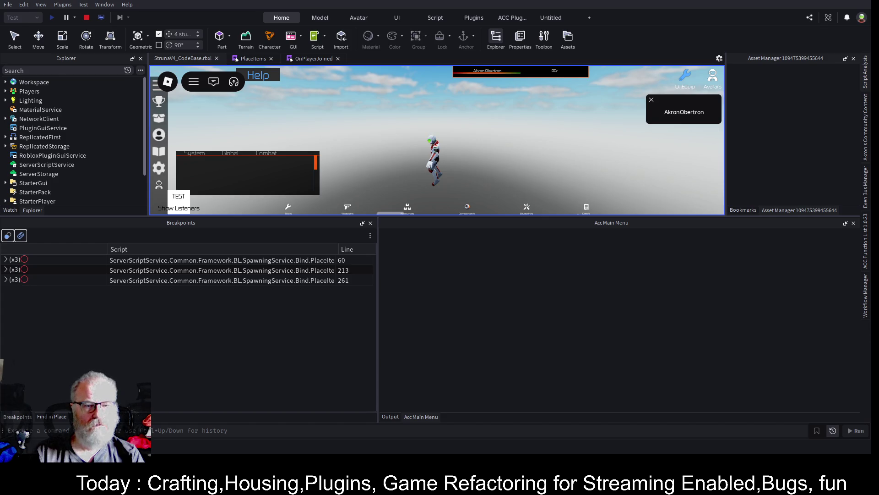
# Enlarge the game view, walk the character up the grassy hillside, and expand Workspace
pyautogui.moveTo(401, 216); pyautogui.dragTo(409, 355)
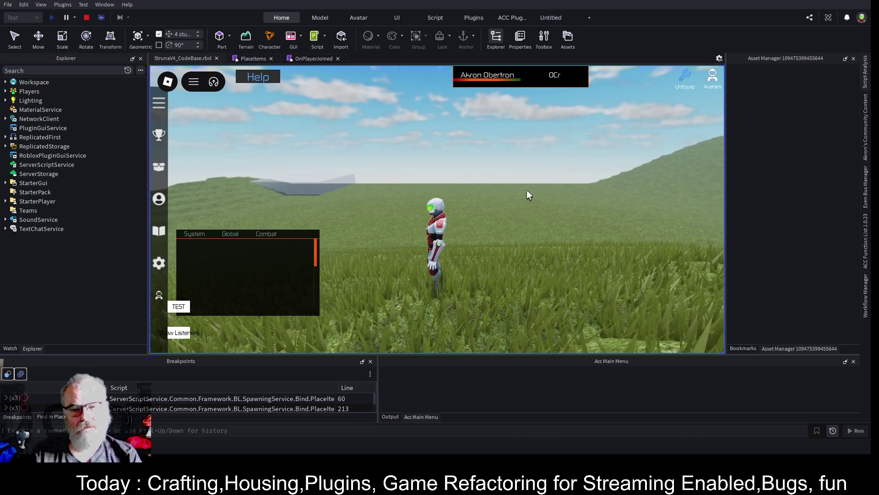
pyautogui.press('w')
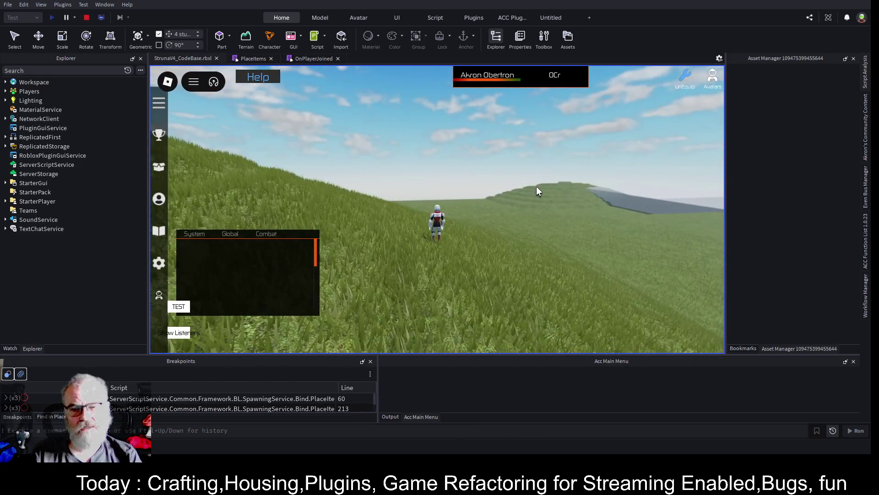
pyautogui.press('a')
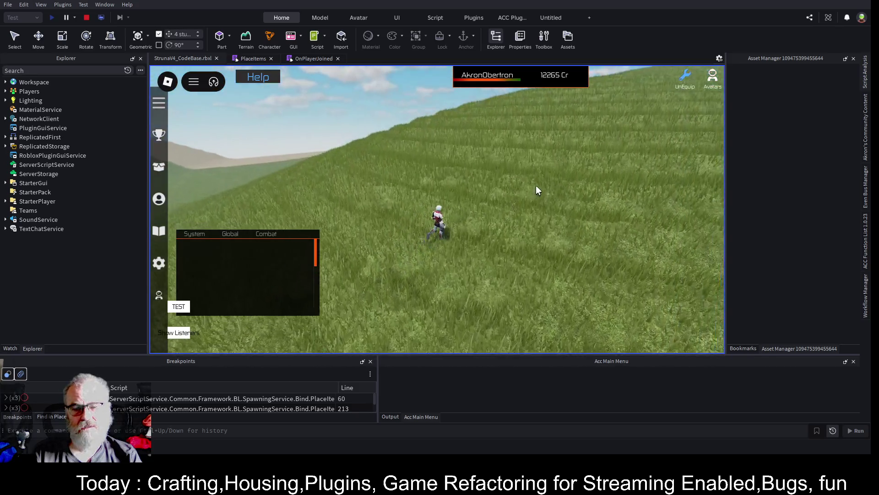
pyautogui.press('w')
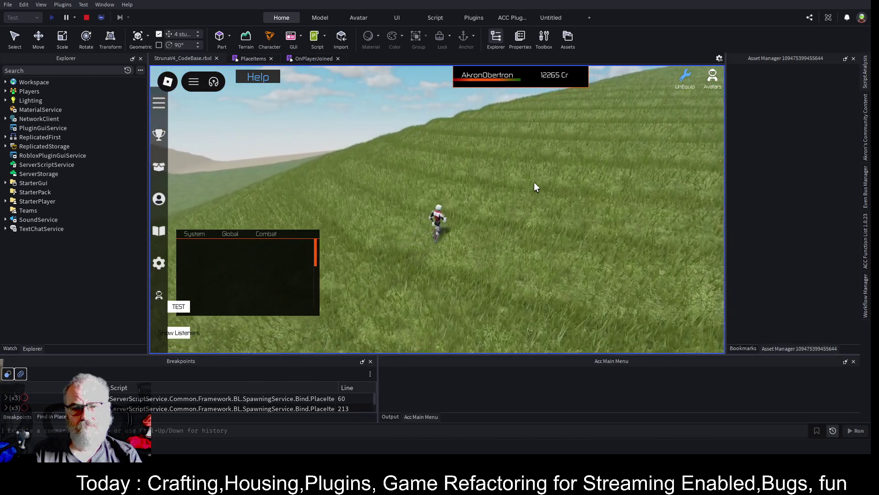
pyautogui.press('w')
pyautogui.press('w')
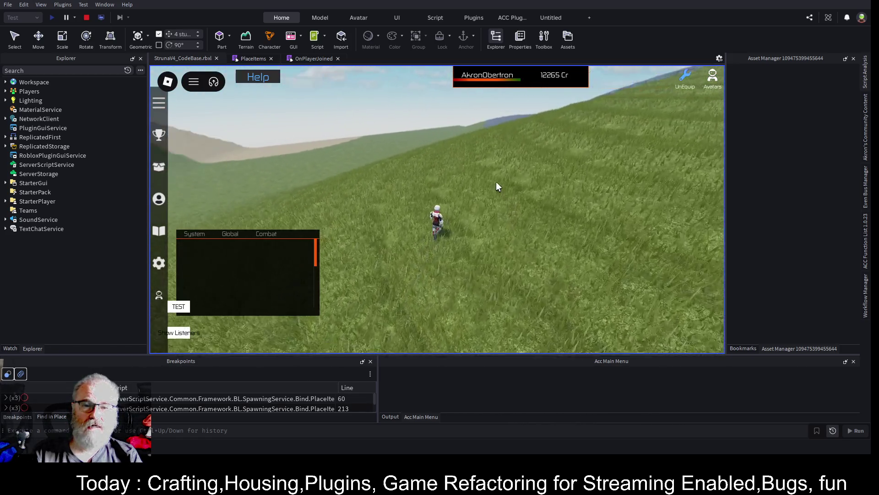
pyautogui.press('w')
pyautogui.press('w')
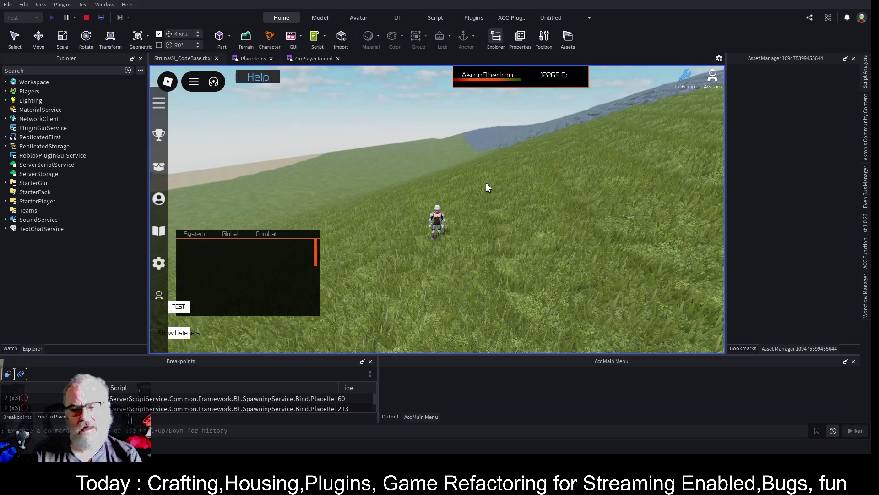
pyautogui.click(6, 83)
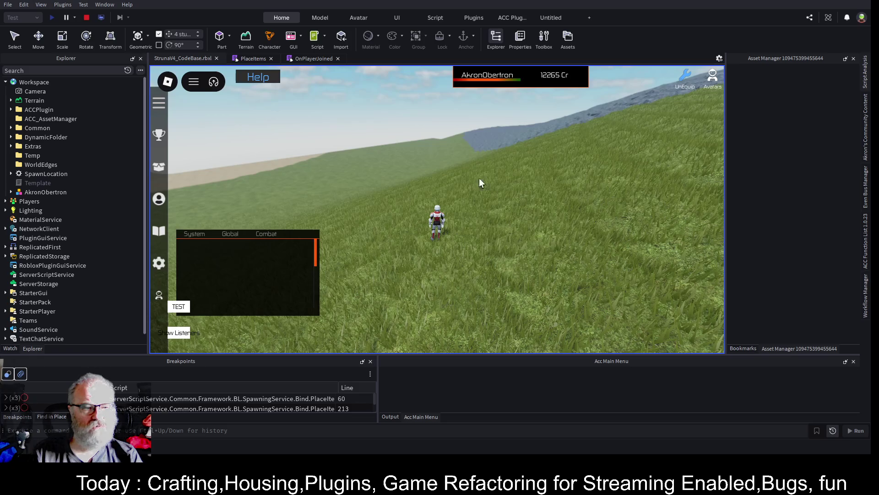
# Return to the PlaceItems script near line 243 and show the Output log
pyautogui.click(252, 57)
pyautogui.scroll(-2, 353, 257)
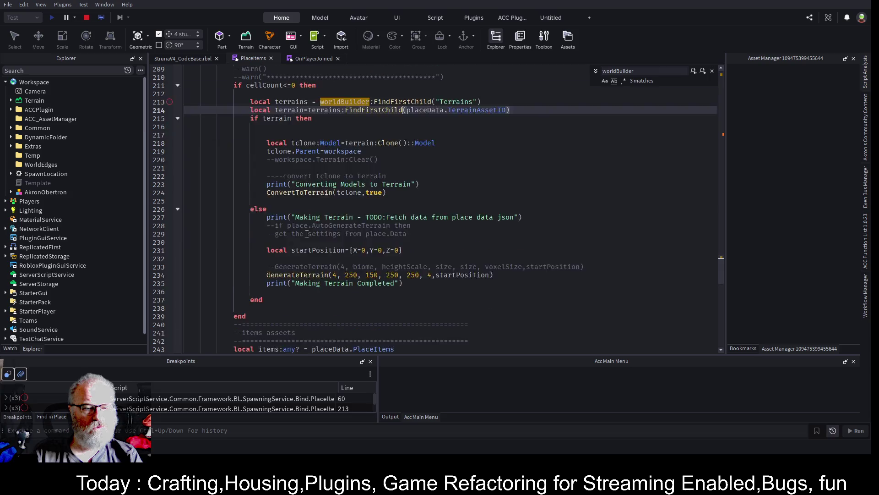
pyautogui.click(328, 324)
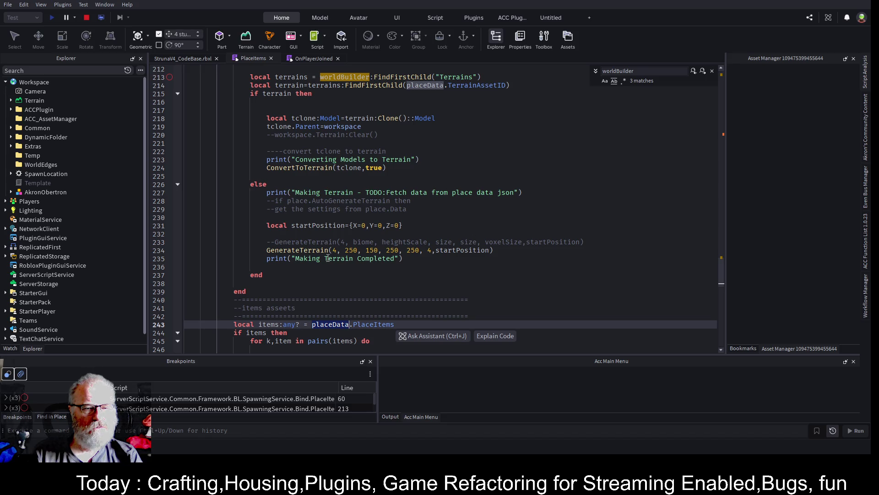
pyautogui.click(392, 417)
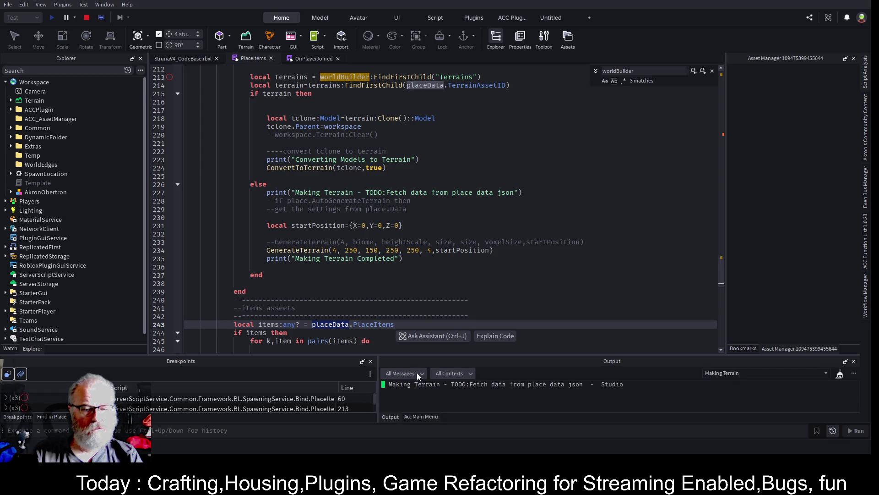
pyautogui.doubleClick(364, 263)
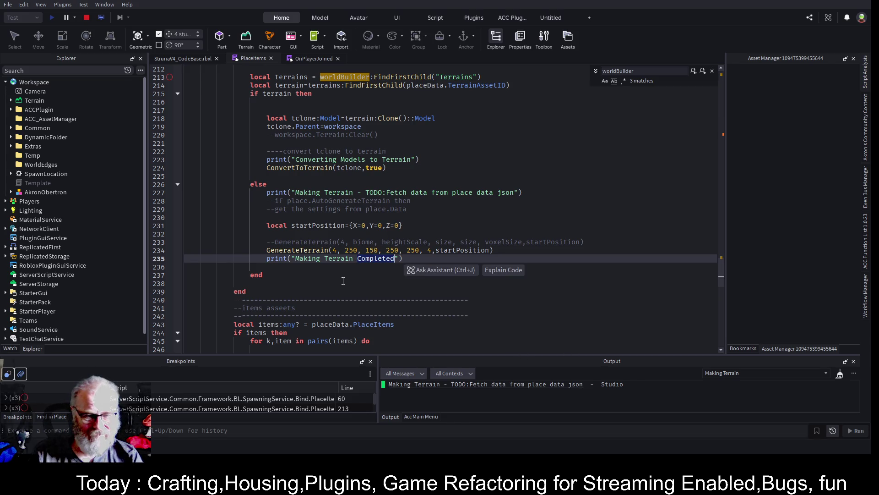
pyautogui.click(344, 283)
# Shorten the Output filter to 'Making' and jump to the GenerateTerrain function definition
pyautogui.click(735, 372)
pyautogui.press('BackSpace')
pyautogui.press('BackSpace')
pyautogui.press('BackSpace')
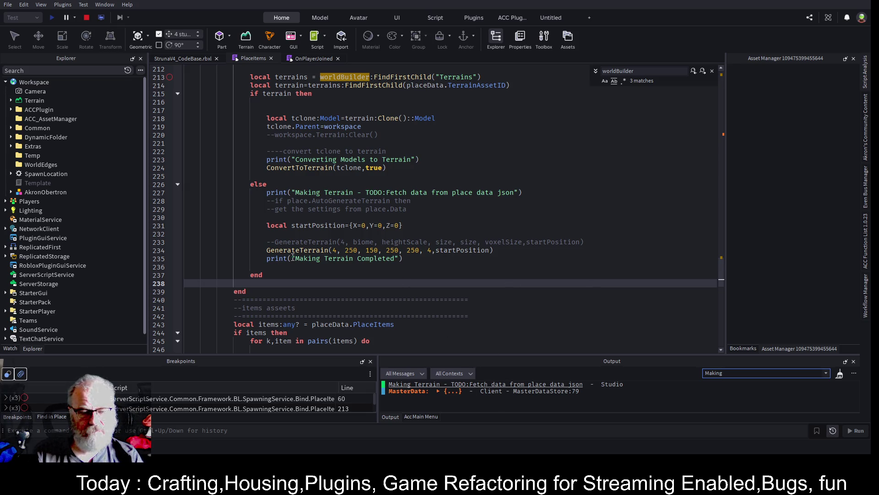
pyautogui.tripleClick(274, 258)
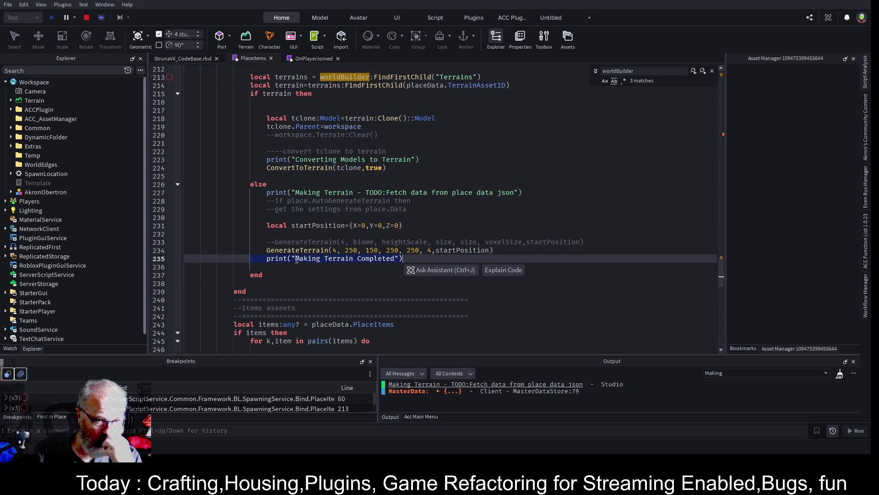
pyautogui.click(309, 251)
pyautogui.scroll(-3, 306, 206)
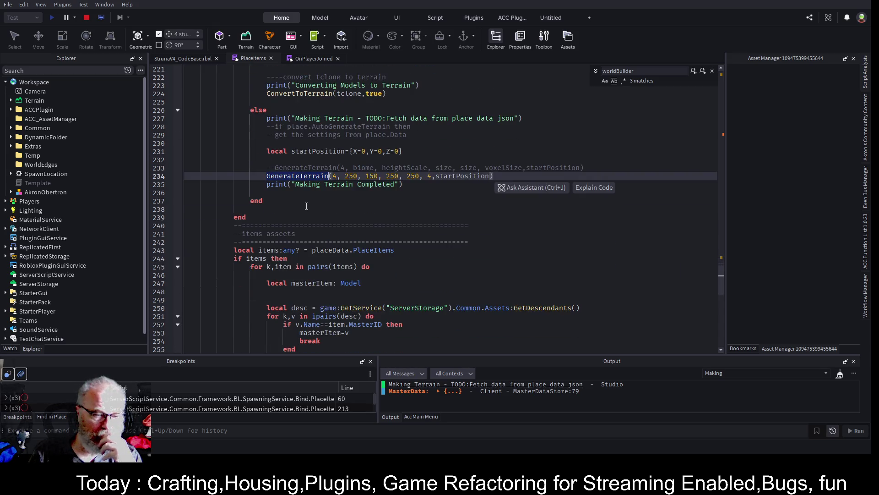
pyautogui.moveTo(236, 248)
pyautogui.mouseDown()
pyautogui.moveTo(289, 259)
pyautogui.moveTo(266, 292)
pyautogui.mouseUp()
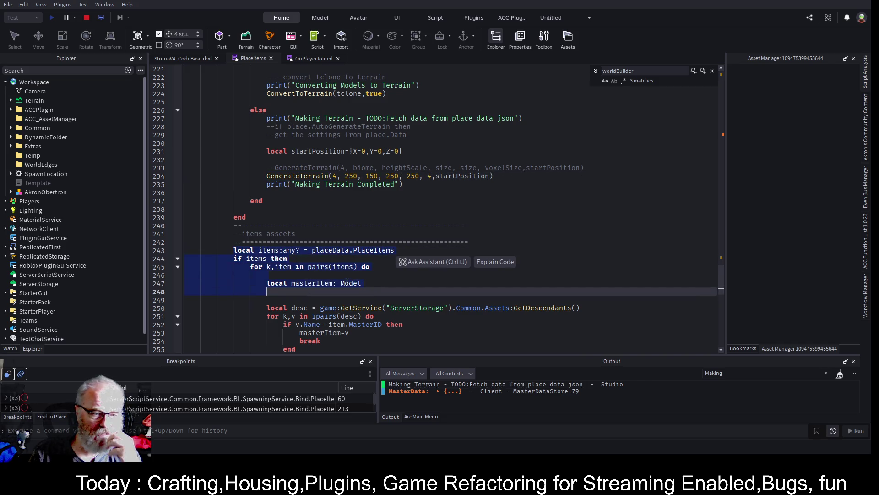
pyautogui.click(322, 175)
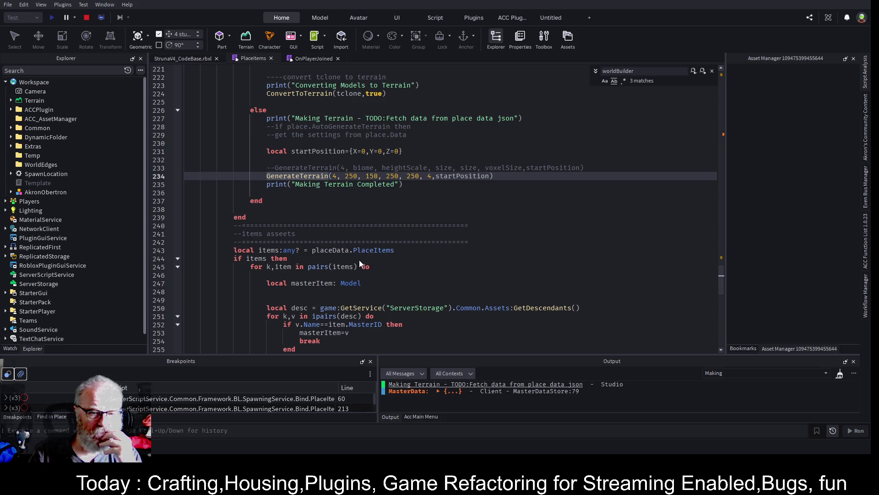
pyautogui.press('F12')
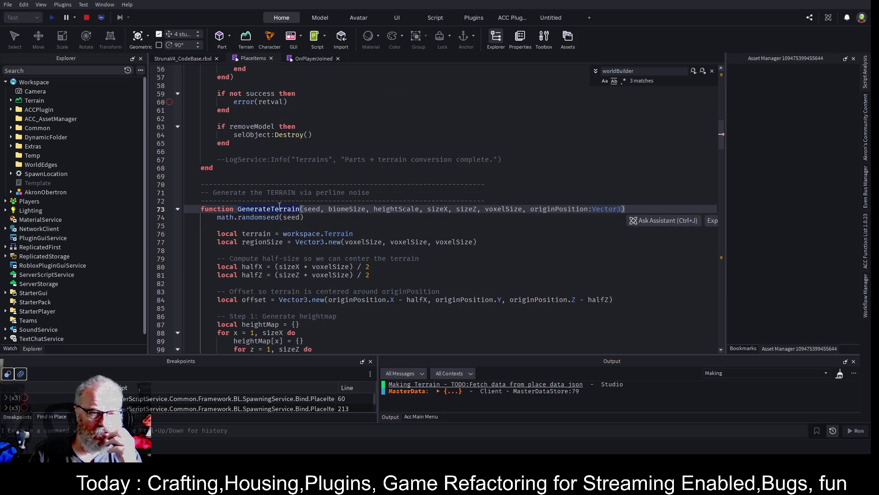
# Add an indented task.wait() on empty line 82 of GenerateTerrain
pyautogui.scroll(-8, 248, 212)
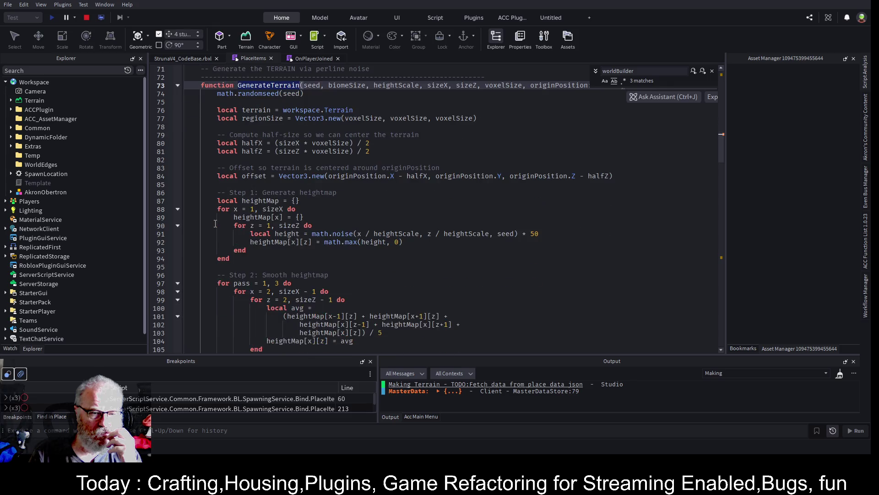
pyautogui.scroll(-12, 215, 223)
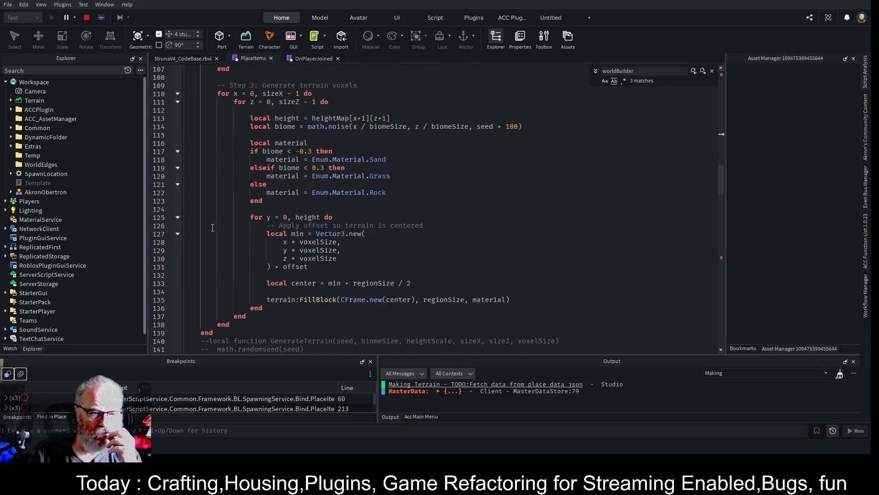
pyautogui.scroll(-2, 212, 227)
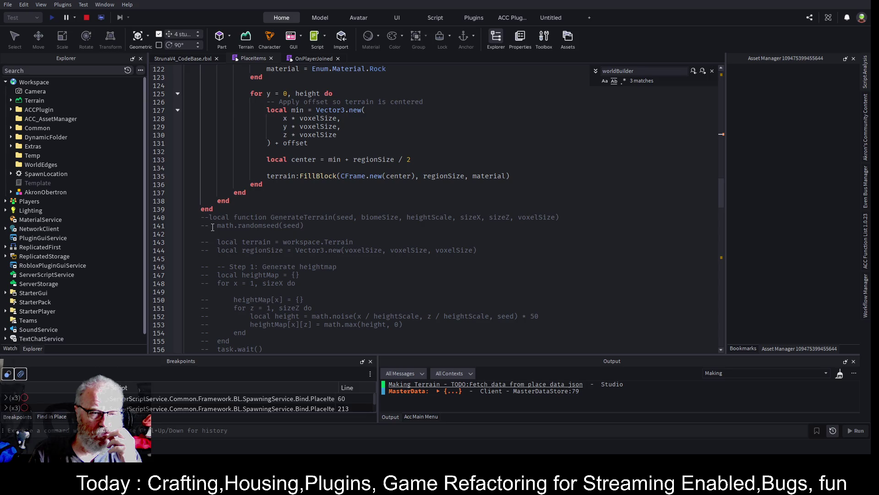
pyautogui.scroll(8, 212, 225)
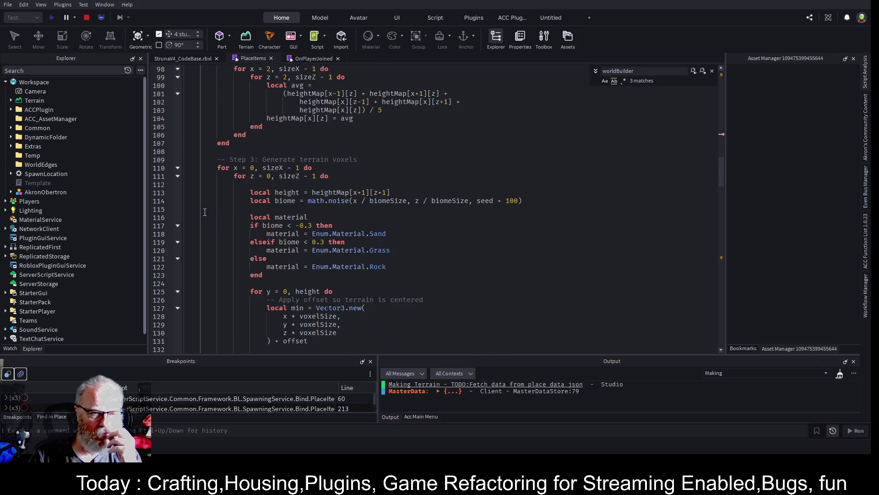
pyautogui.scroll(11, 205, 212)
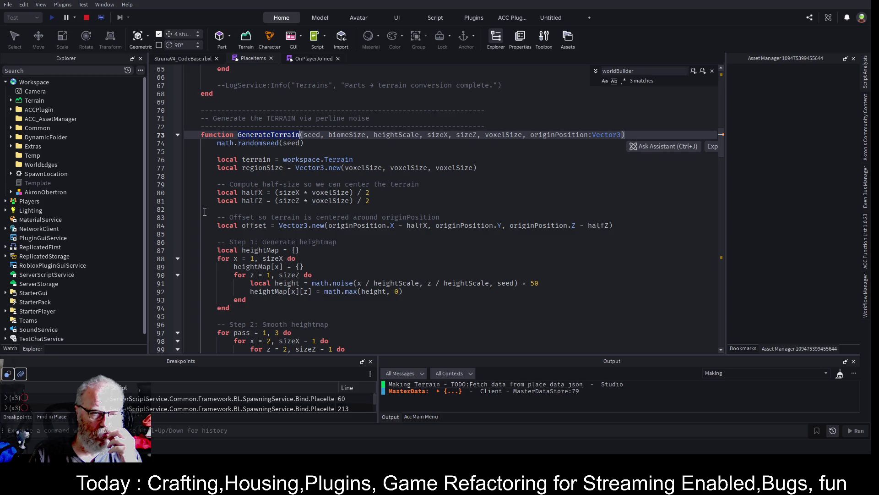
pyautogui.scroll(-4, 216, 200)
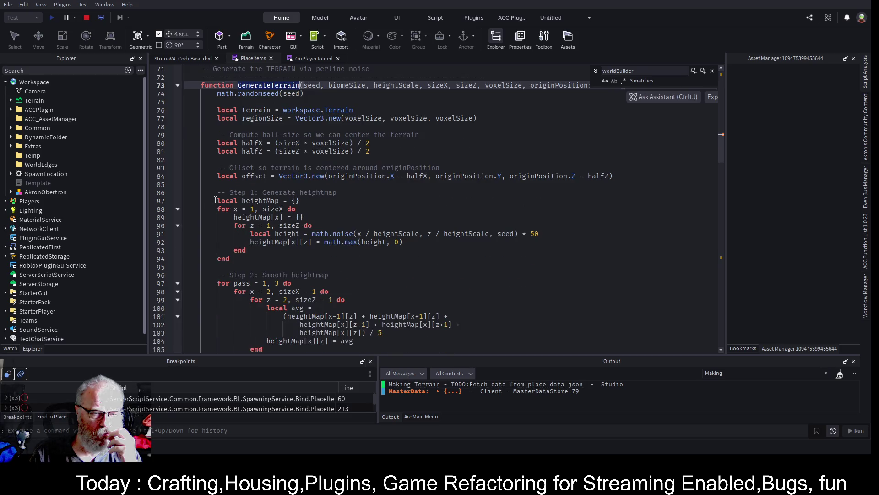
pyautogui.scroll(4, 215, 200)
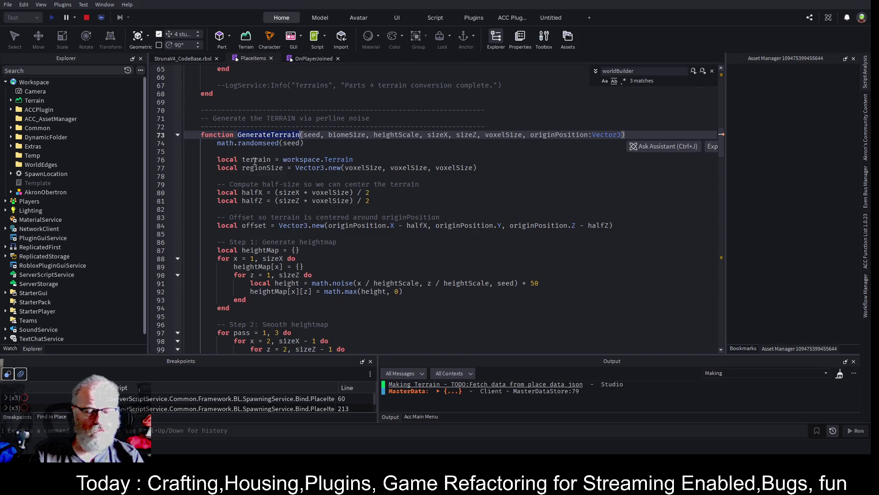
pyautogui.click(254, 210)
pyautogui.write('task.wait(')
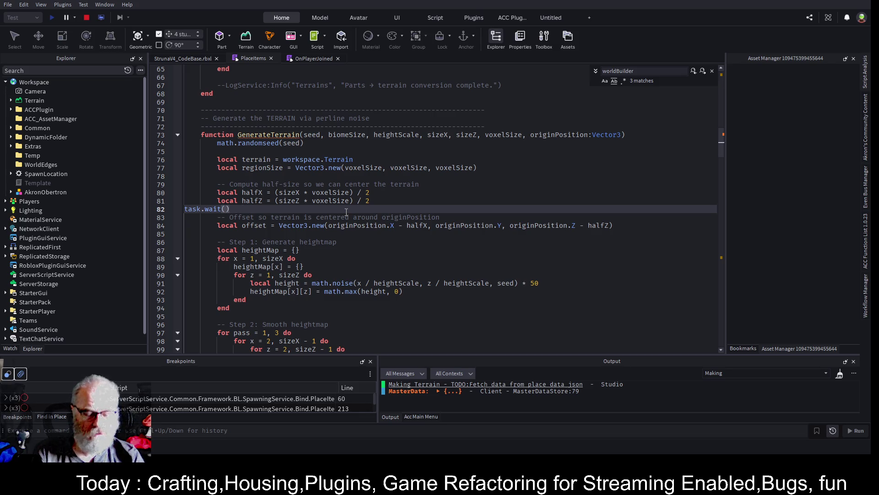
pyautogui.press('Tab')
pyautogui.press('Tab')
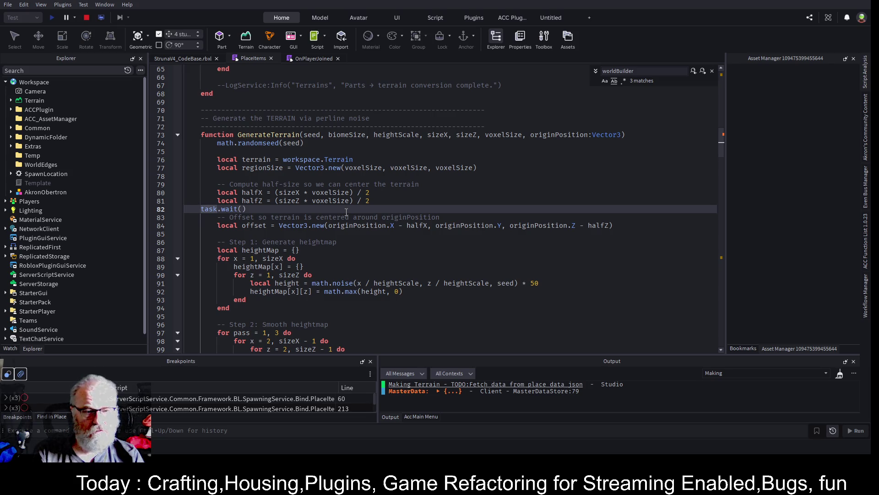
# Paste task.wait() before the Step 2 smoothing and Step 3 voxel-generation comments
pyautogui.press('Down')
pyautogui.press('Down')
pyautogui.press('Down')
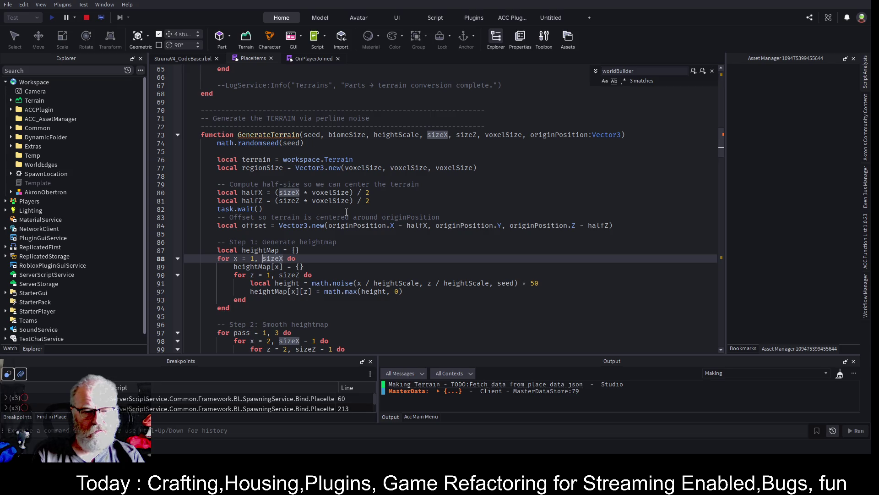
pyautogui.press('Down')
pyautogui.press('Down')
pyautogui.press('Down')
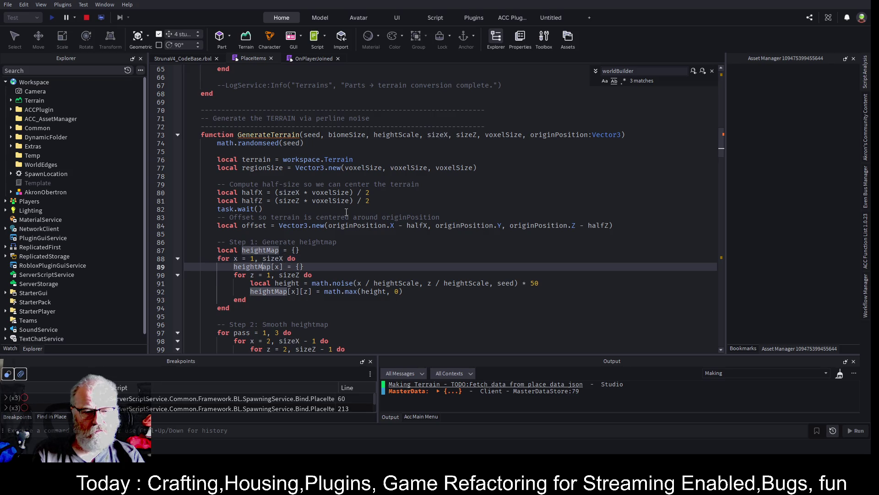
pyautogui.press('Up')
pyautogui.write('task.wait()')
pyautogui.press('Down')
pyautogui.press('Down')
pyautogui.press('Down')
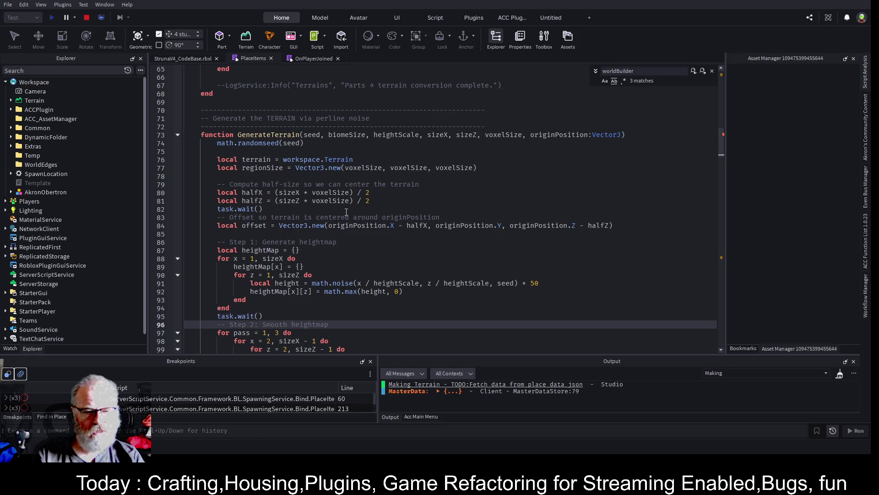
pyautogui.press('Up')
pyautogui.press('Up')
pyautogui.press('Up')
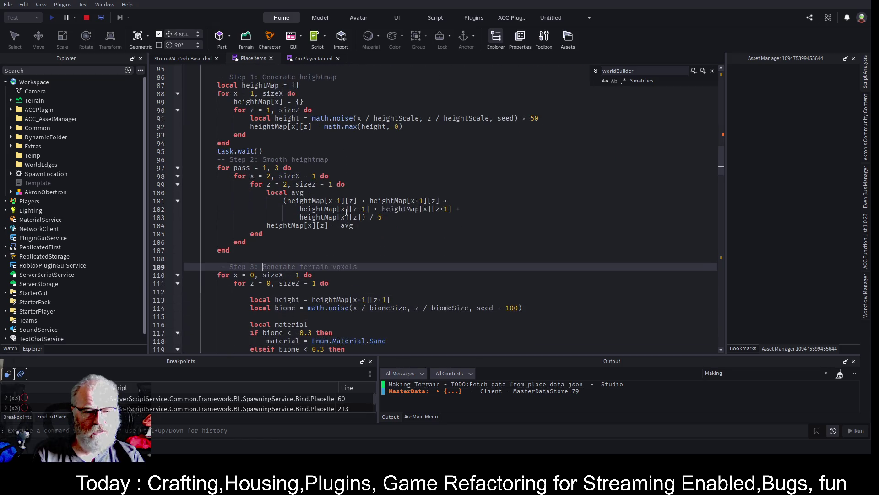
pyautogui.hotkey('ctrl', 'v')
# Move past the voxel code and begin selecting the old commented-out GenerateTerrain function
pyautogui.press('Down')
pyautogui.press('Down')
pyautogui.press('Down')
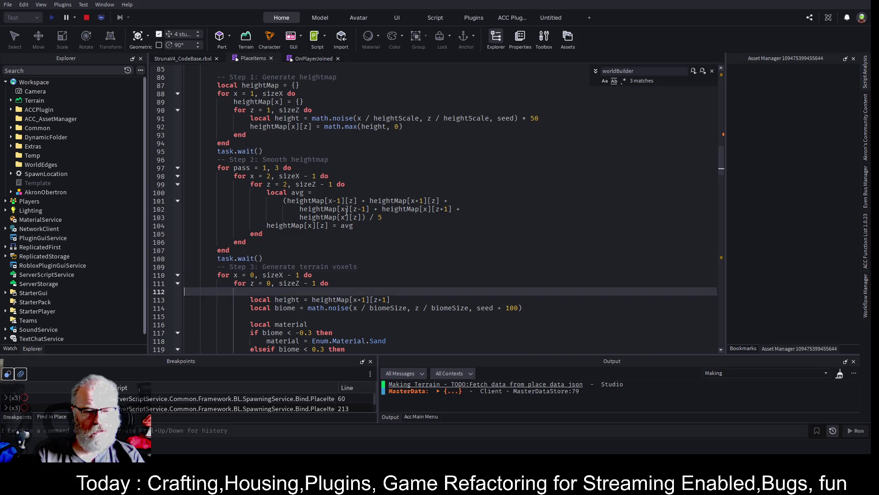
pyautogui.press('Down')
pyautogui.press('Down')
pyautogui.press('Down')
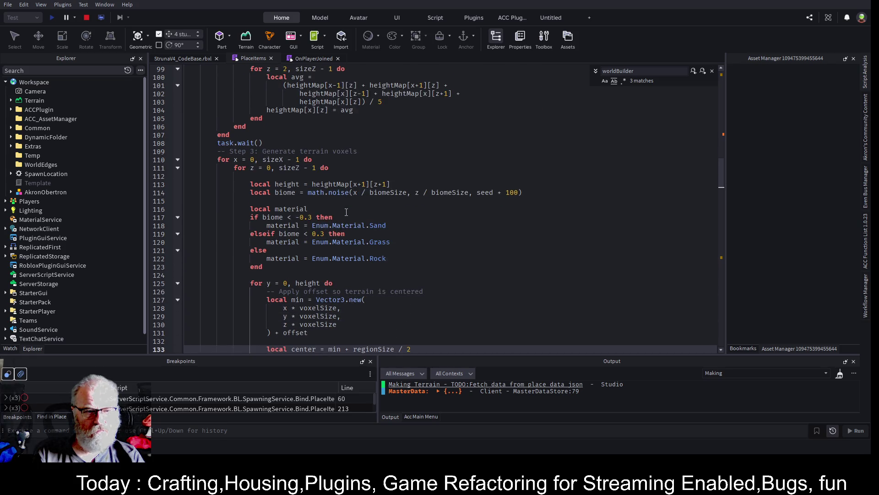
pyautogui.press('Down')
pyautogui.press('Up')
pyautogui.press('Up')
pyautogui.press('Up')
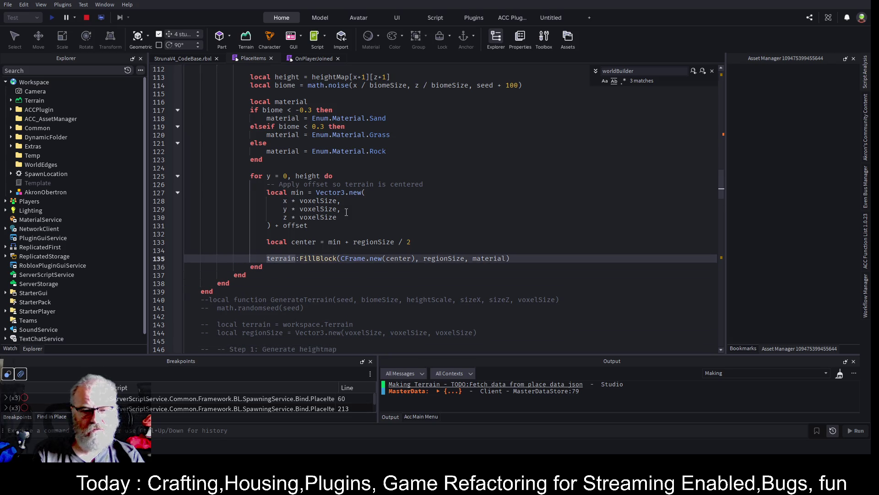
pyautogui.press('Up')
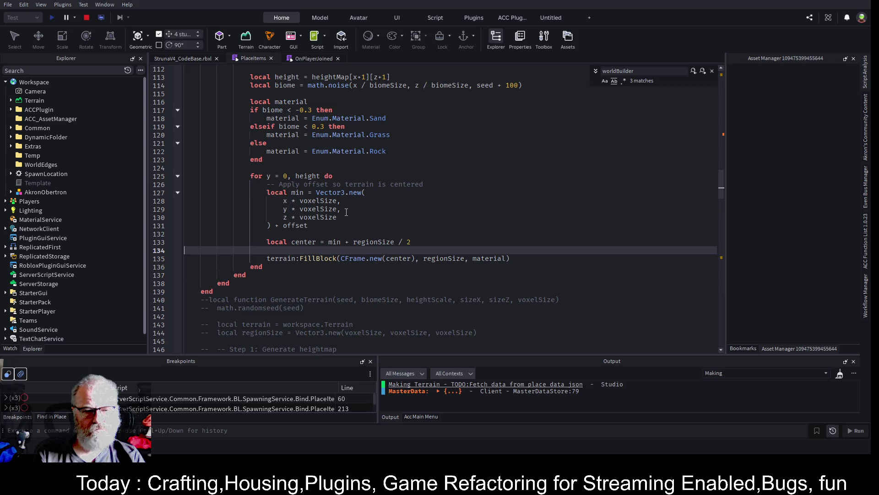
pyautogui.press('Down')
pyautogui.press('Down')
pyautogui.press('Down')
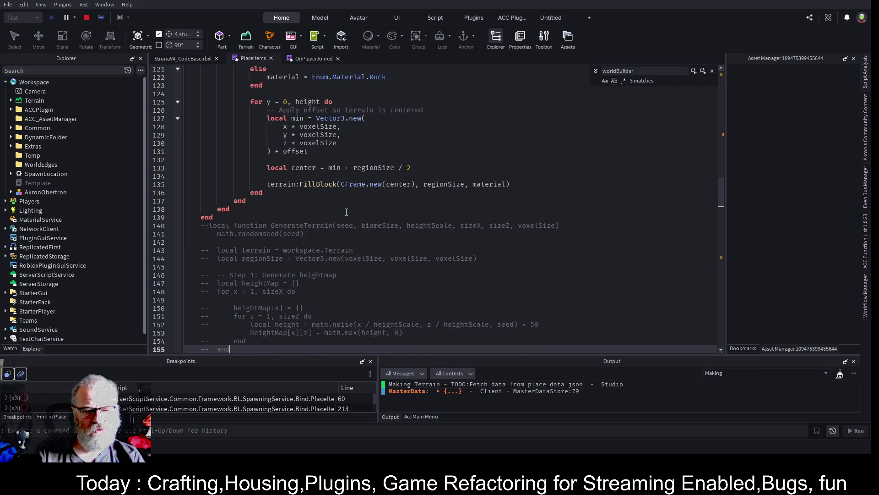
pyautogui.press('Up')
pyautogui.press('Up')
pyautogui.press('Up')
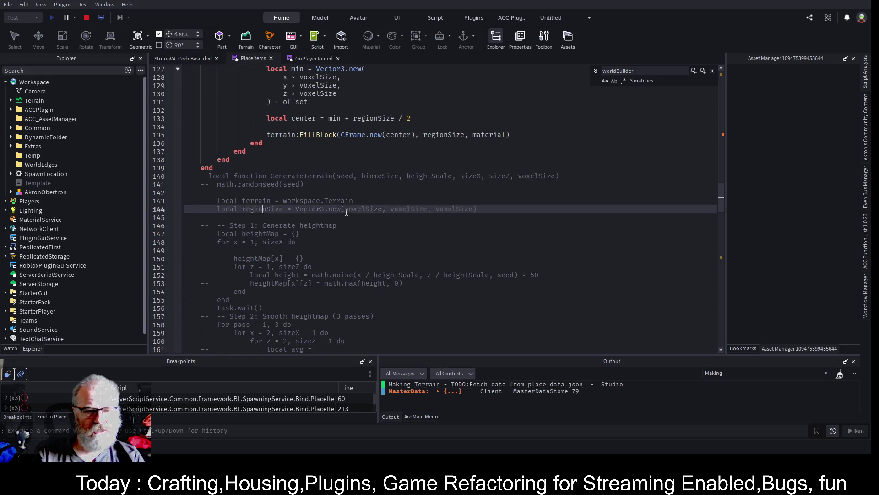
pyautogui.press('Up')
pyautogui.hotkey('shift', 'Down')
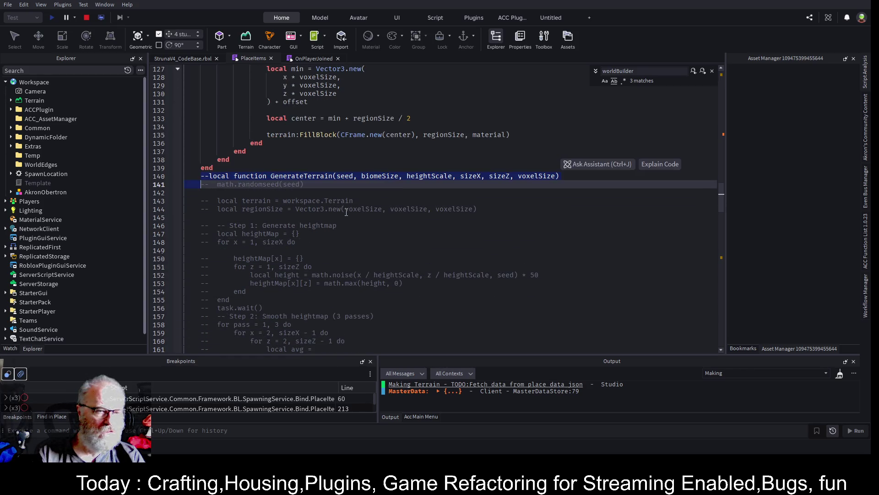
# Select and delete the commented-out GenerateTerrain block (lines 140–193)
pyautogui.hotkey('shift', 'Down')
pyautogui.hotkey('shift', 'Down')
pyautogui.hotkey('shift', 'Down')
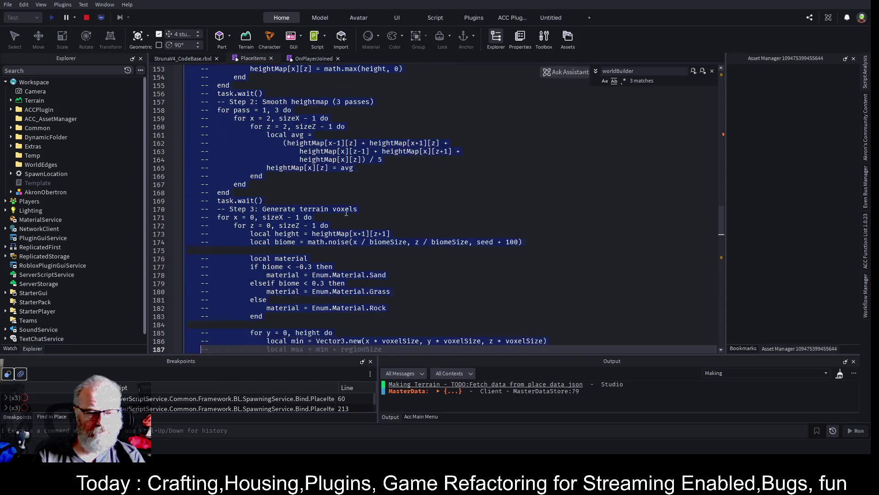
pyautogui.hotkey('shift', 'Down')
pyautogui.hotkey('shift', 'Down')
pyautogui.hotkey('shift', 'Up')
pyautogui.hotkey('shift', 'Up')
pyautogui.hotkey('shift', 'Up')
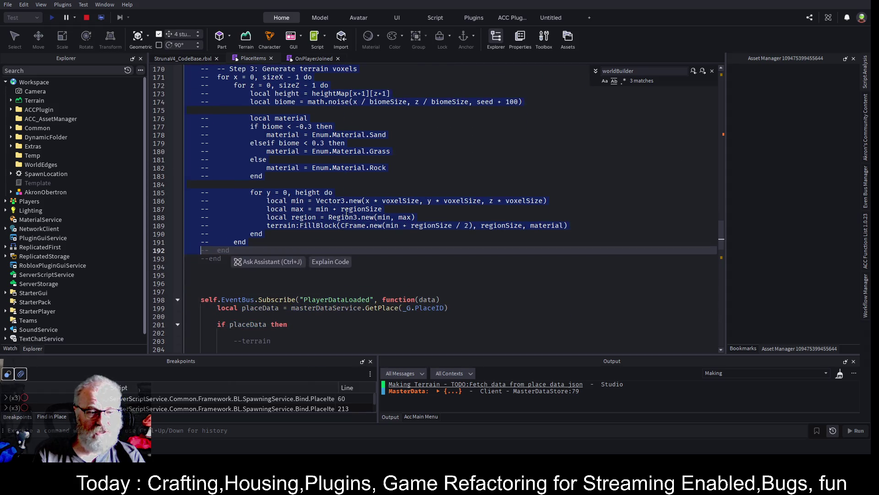
pyautogui.press('Delete')
# Collapse the PlayerDataLoaded handler and the voxel generation loop
pyautogui.scroll(3, 347, 212)
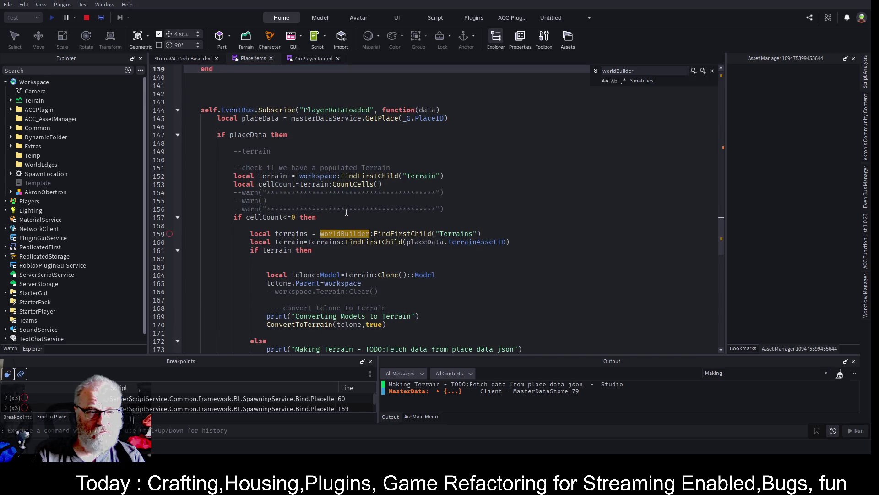
pyautogui.scroll(2, 346, 212)
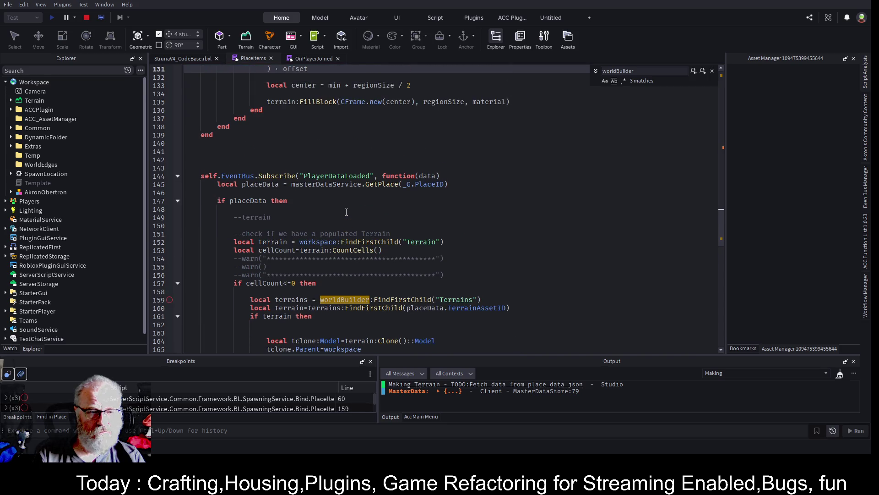
pyautogui.press('Down')
pyautogui.press('Down')
pyautogui.press('Down')
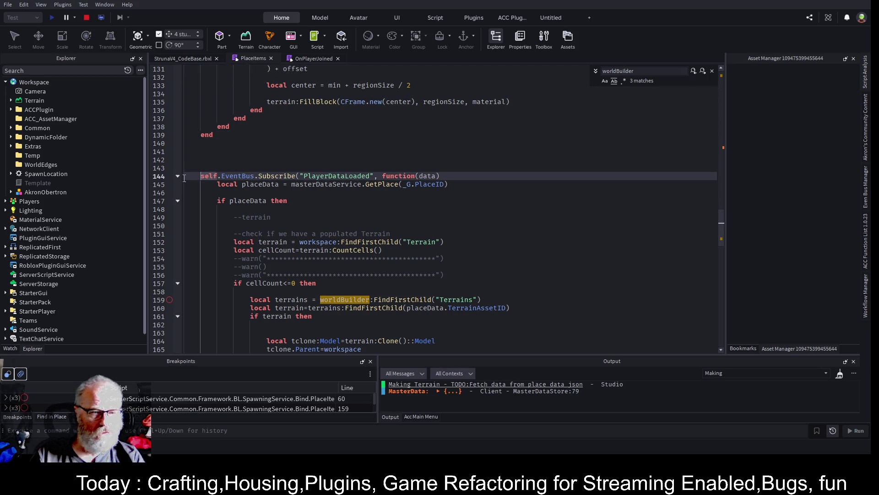
pyautogui.click(178, 176)
pyautogui.scroll(5, 351, 190)
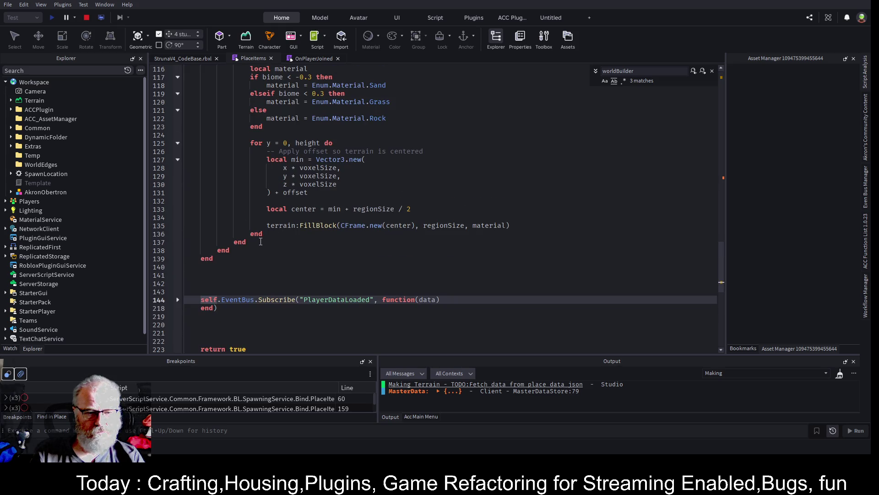
pyautogui.scroll(4, 236, 164)
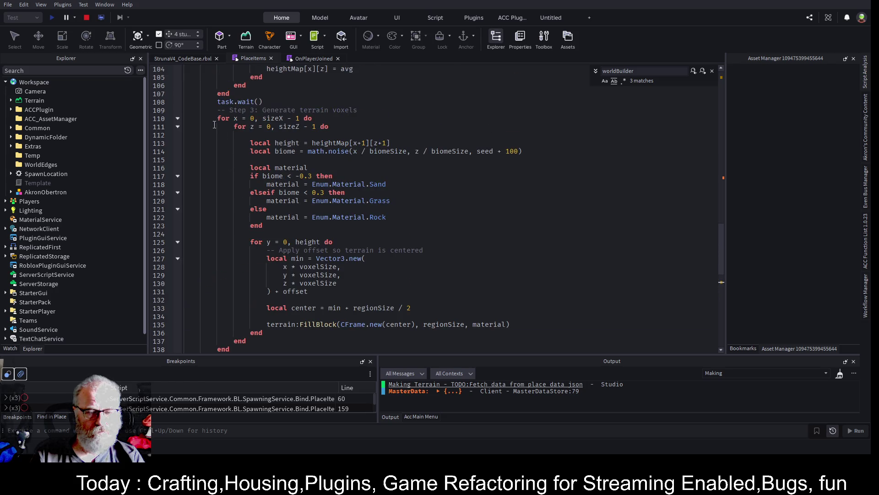
pyautogui.click(177, 119)
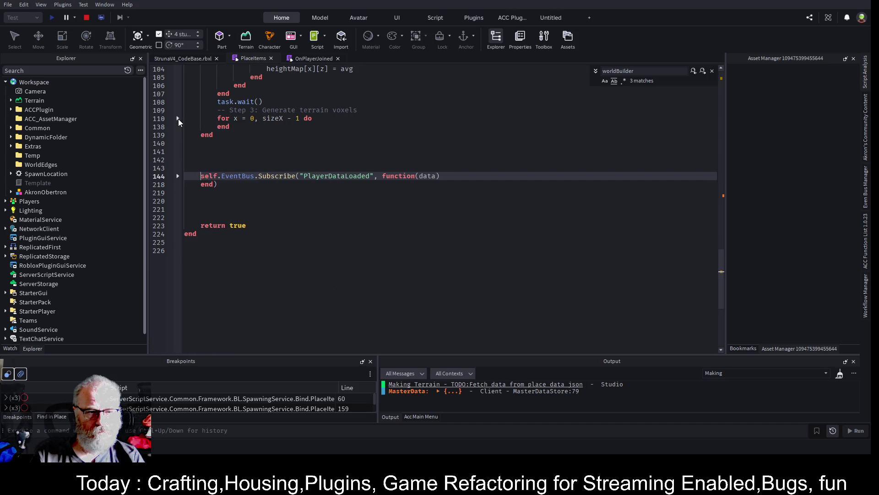
pyautogui.click(200, 134)
pyautogui.scroll(10, 200, 128)
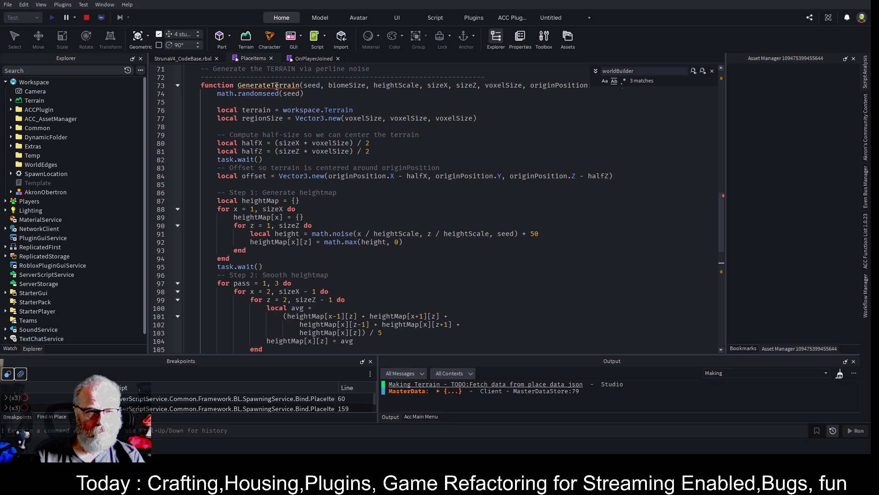
# Prefix 'function GenerateTerrain' on line 73 with 'local' and collapse the function
pyautogui.click(276, 86)
pyautogui.press('Home')
pyautogui.write('local')
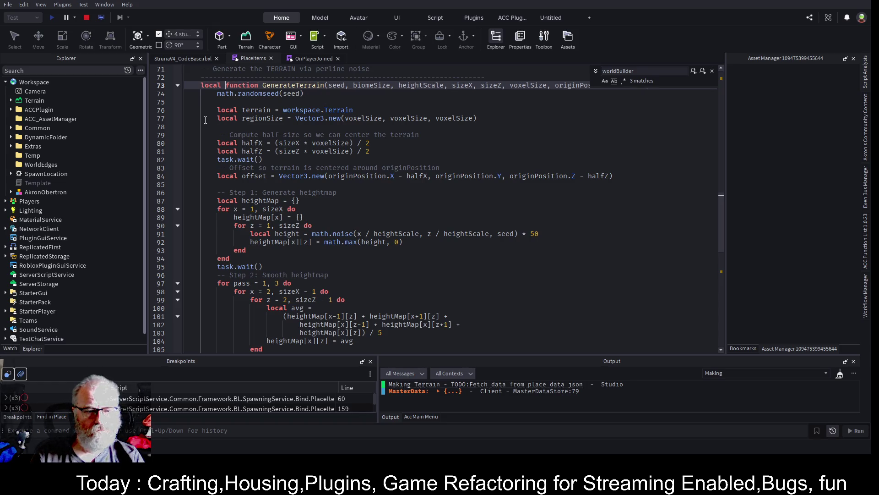
pyautogui.click(178, 86)
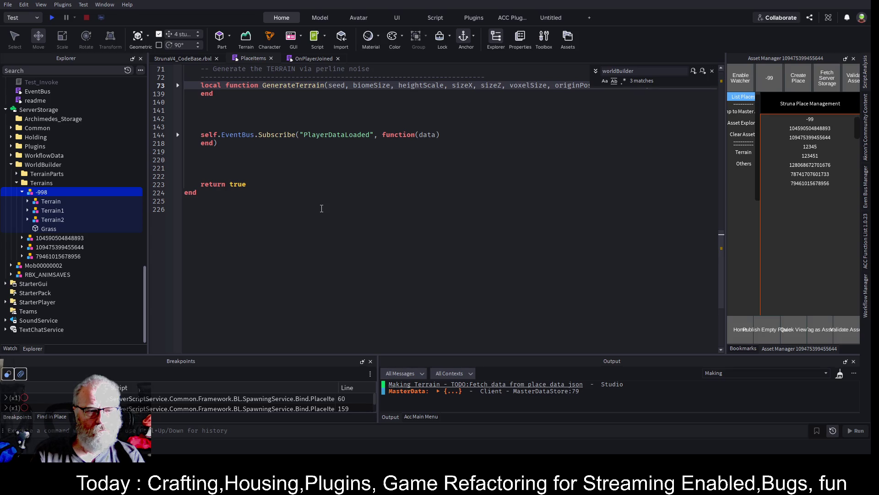
pyautogui.click(197, 57)
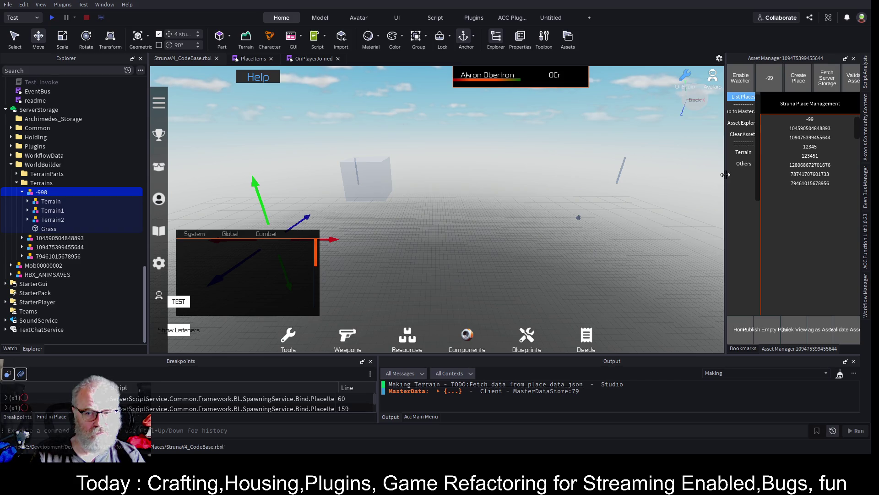
# Widen the Asset Manager panel, playtest to check the grassy terrain, then return to PlaceItems
pyautogui.moveTo(725, 174); pyautogui.dragTo(628, 175)
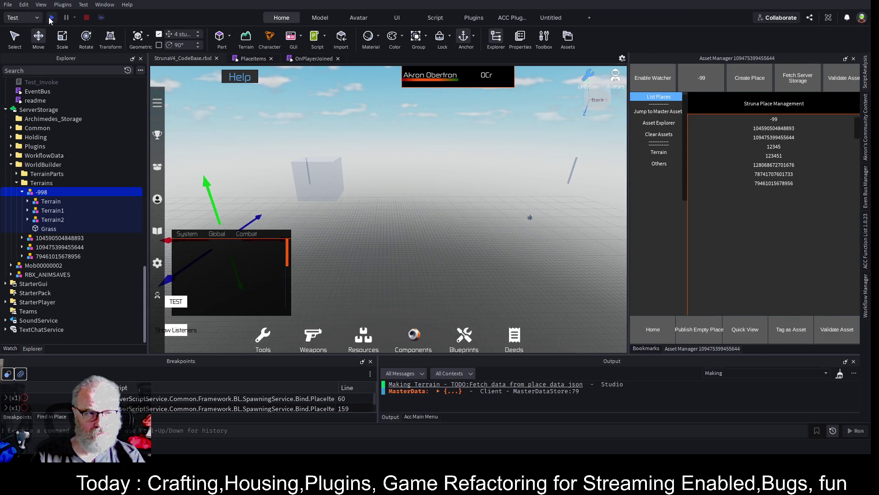
pyautogui.click(51, 18)
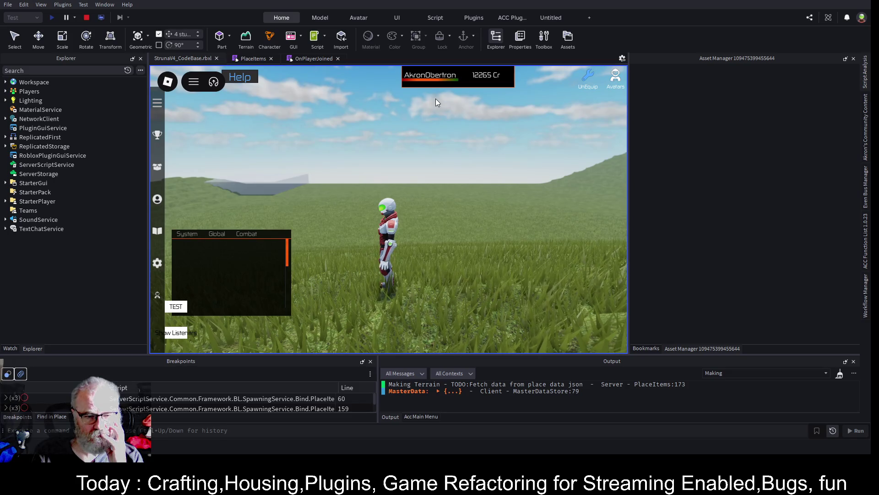
pyautogui.press('Tab')
pyautogui.press('Tab')
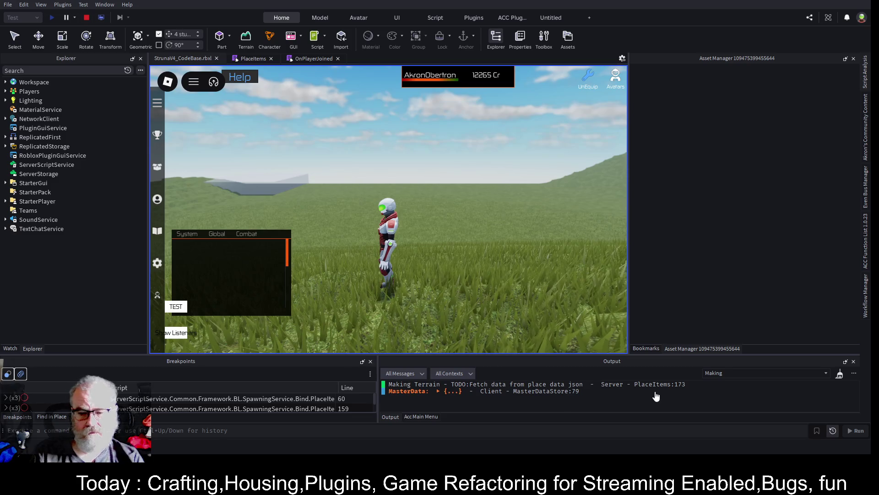
pyautogui.click(254, 58)
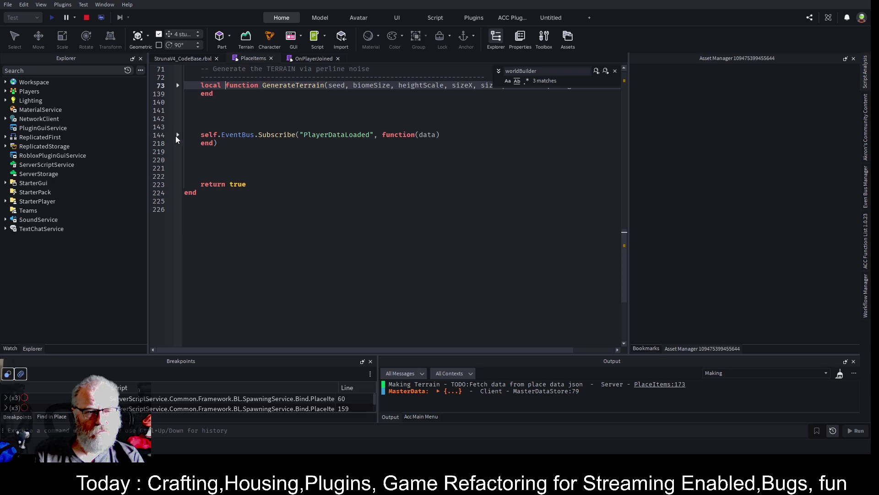
# Expand the PlayerDataLoaded handler, find the GenerateTerrain call, and jump to its definition
pyautogui.click(177, 135)
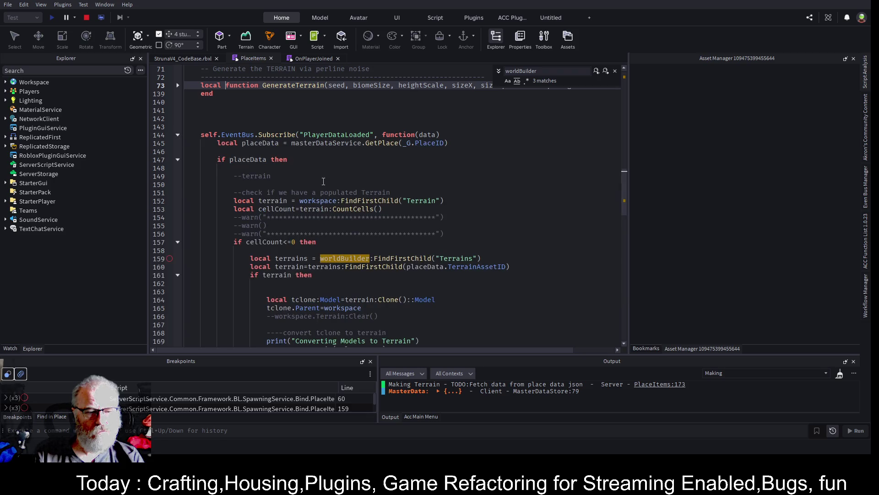
pyautogui.scroll(-6, 305, 216)
pyautogui.doubleClick(302, 252)
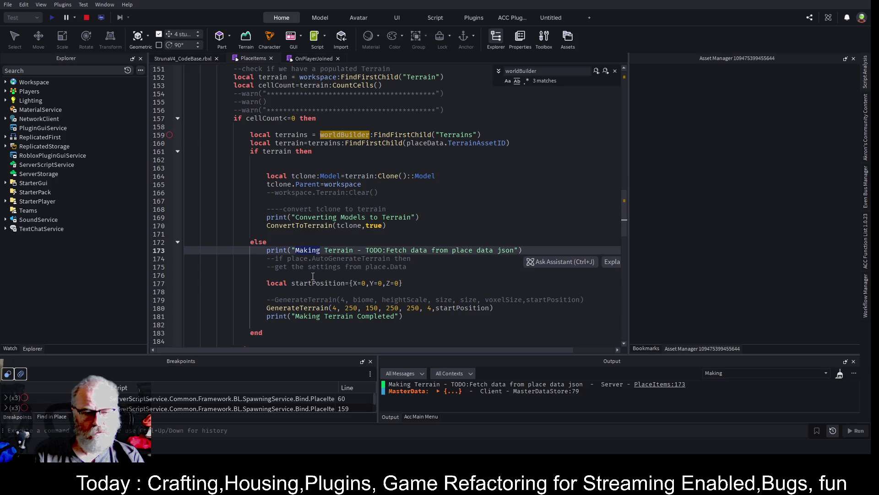
pyautogui.click(307, 291)
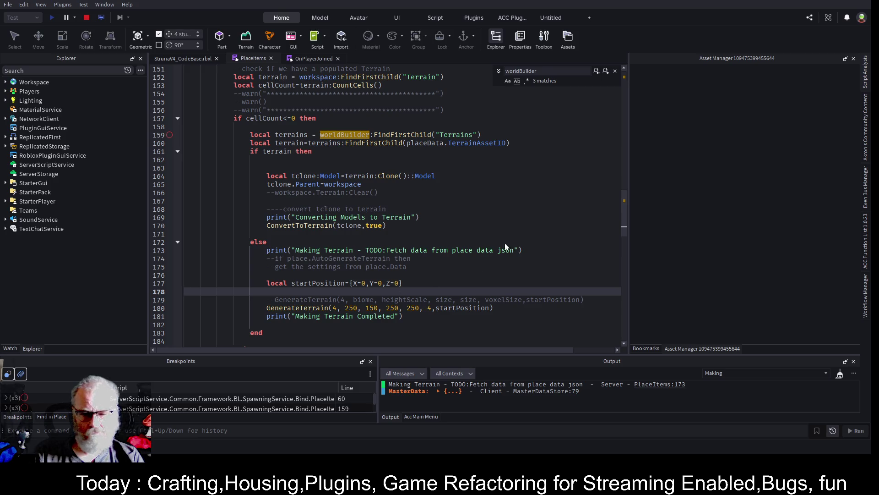
pyautogui.click(281, 316)
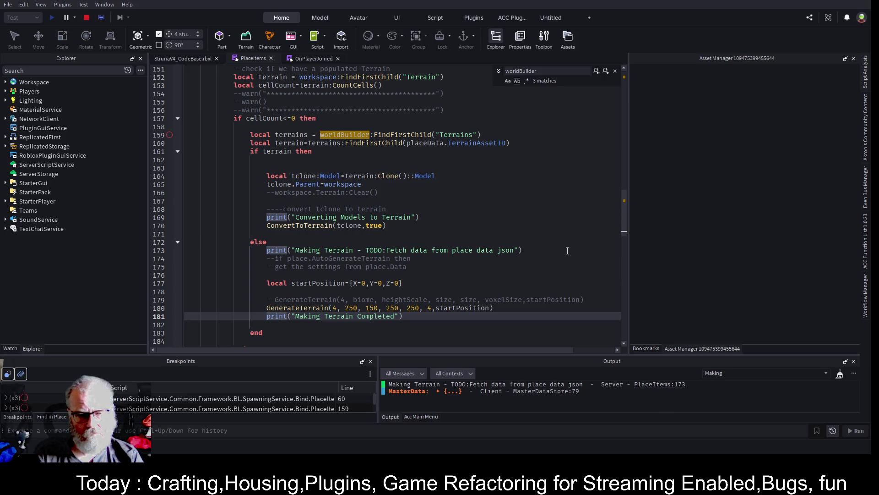
pyautogui.press('Up')
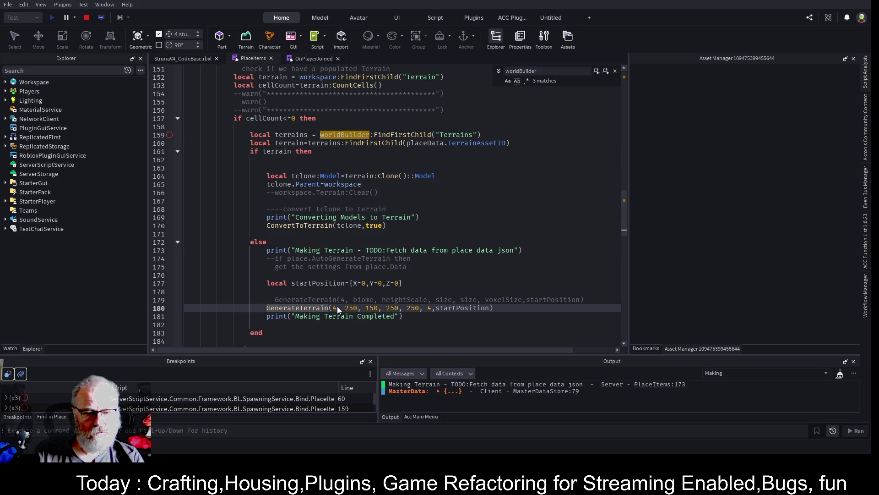
pyautogui.press('F12')
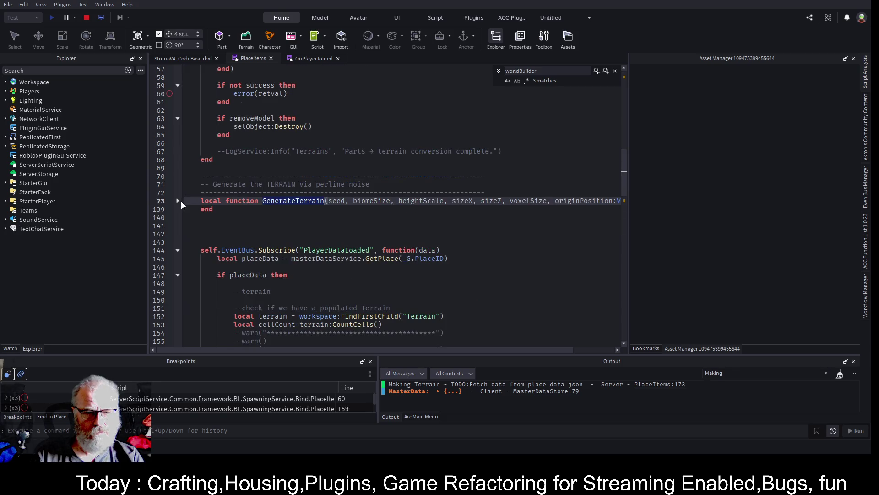
# Expand the GenerateTerrain folds and add a 'return' line after the final voxel loop
pyautogui.click(178, 201)
pyautogui.scroll(-10, 189, 198)
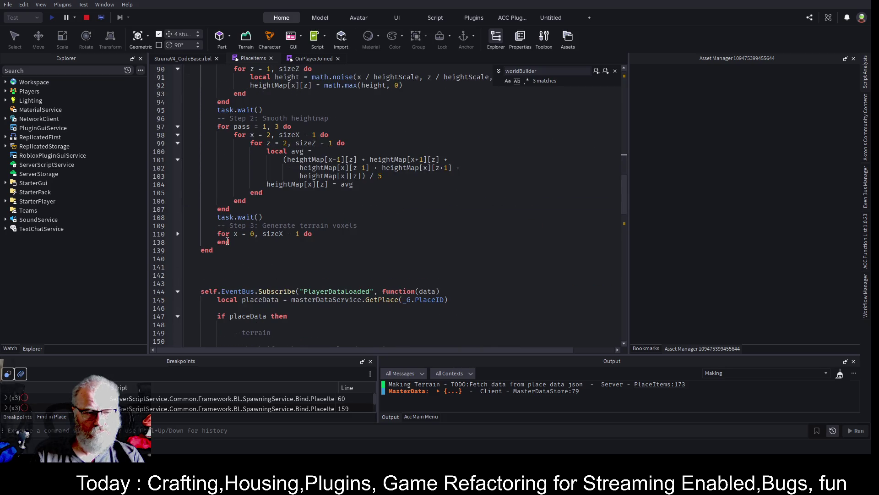
pyautogui.click(240, 243)
pyautogui.press('Return')
pyautogui.write('return')
pyautogui.press('Return')
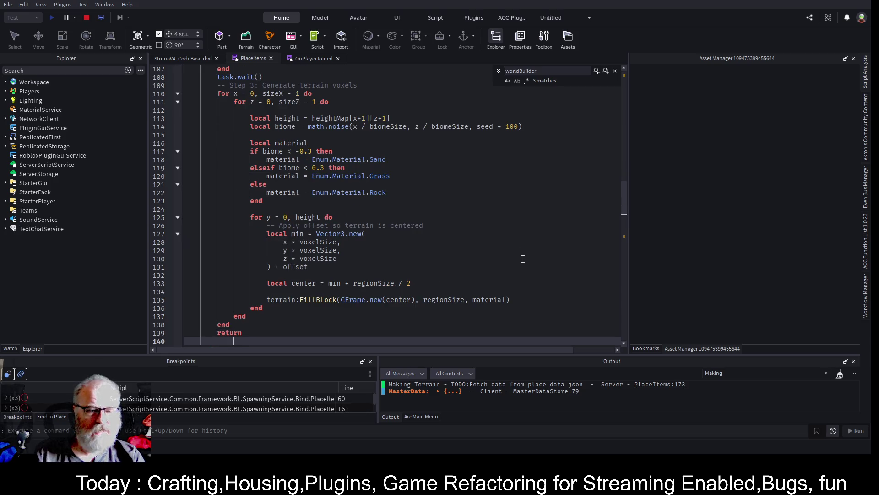
pyautogui.scroll(-2, 321, 201)
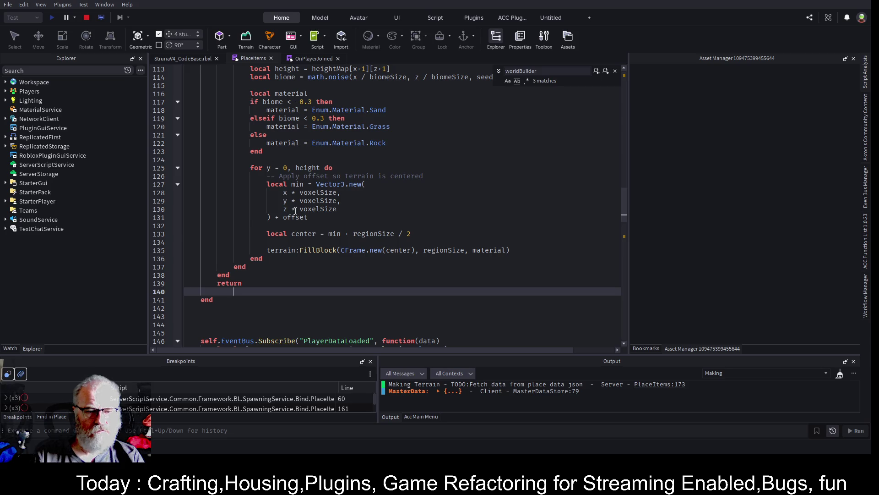
pyautogui.scroll(9, 296, 210)
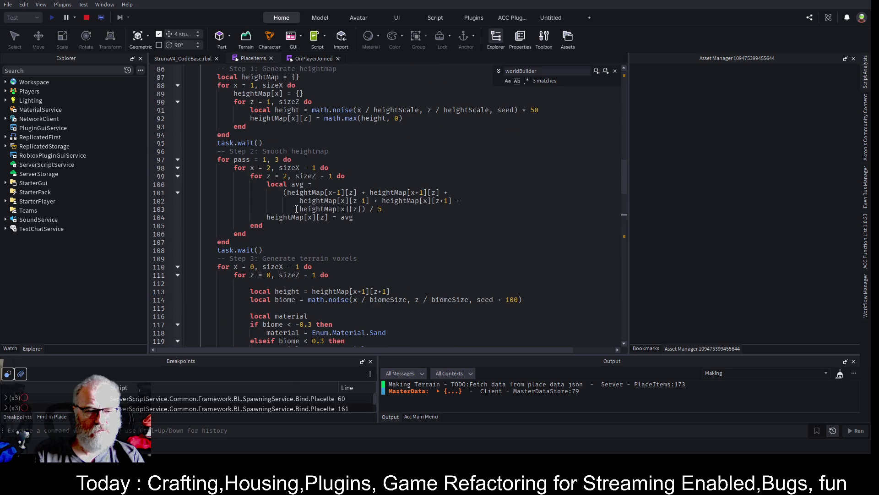
pyautogui.scroll(9, 297, 209)
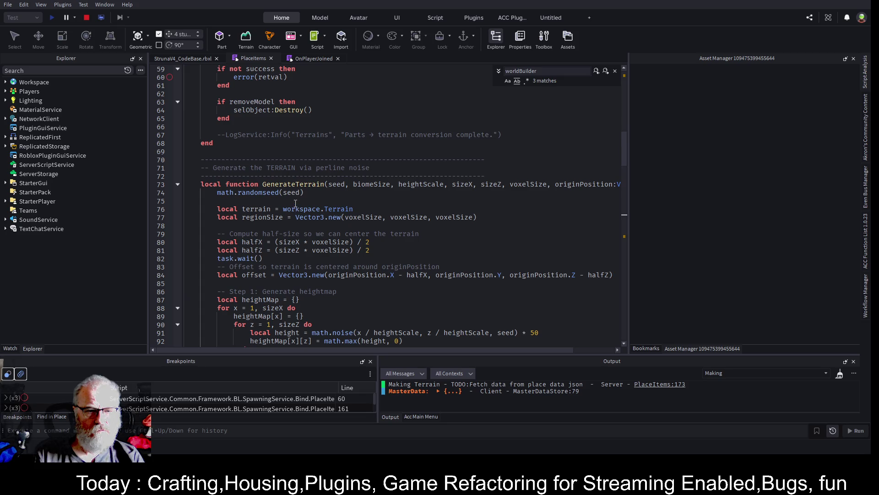
# Stop and restart the playtest, clear the 'Making' Output filter, and enlarge the output panels
pyautogui.click(87, 17)
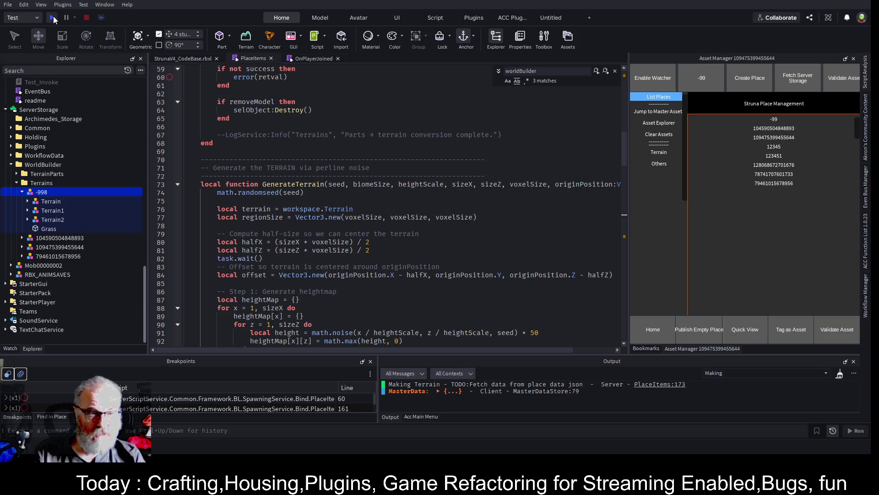
pyautogui.click(53, 18)
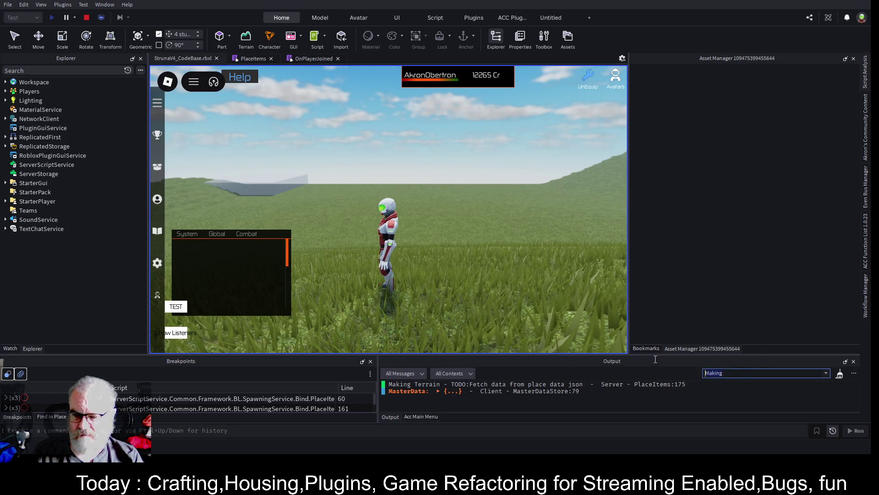
pyautogui.press('BackSpace')
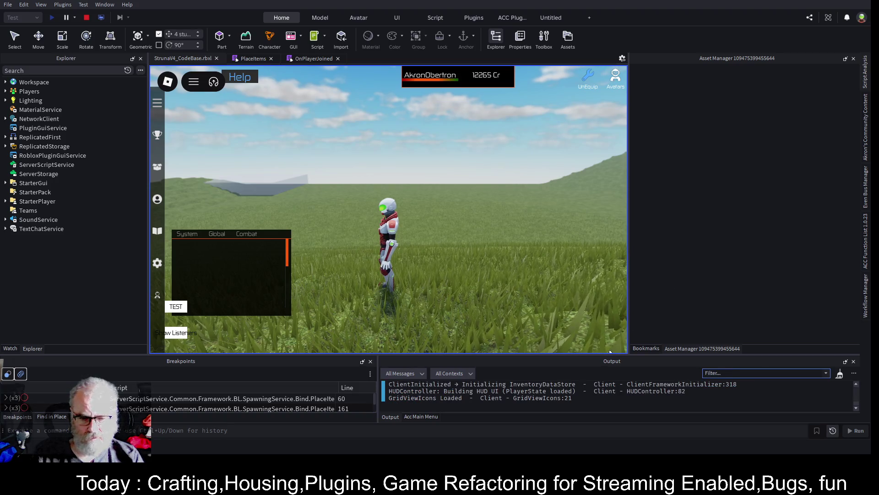
pyautogui.moveTo(610, 353); pyautogui.dragTo(636, 147)
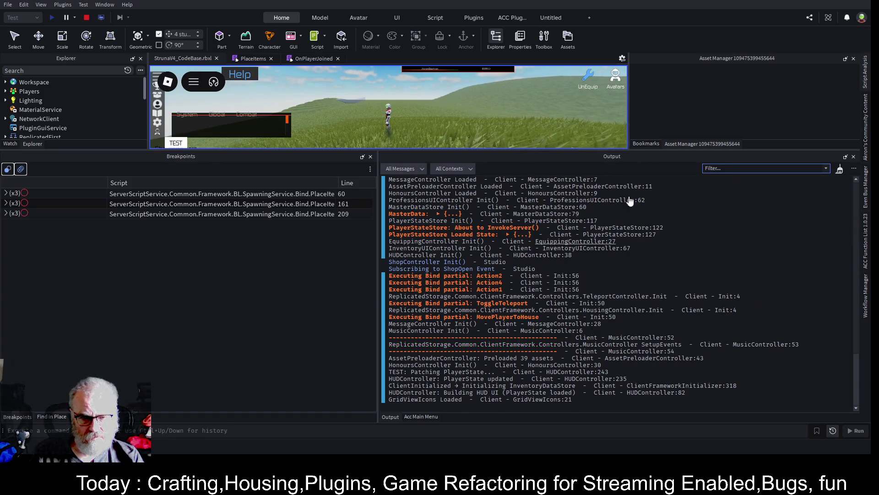
# Scroll PlaceItems to the GenerateTerrain(4, 250, 150, 250, 250, 4, startPosition) call
pyautogui.click(256, 59)
pyautogui.scroll(-18, 295, 104)
pyautogui.scroll(-20, 320, 118)
pyautogui.scroll(3, 312, 117)
pyautogui.click(322, 110)
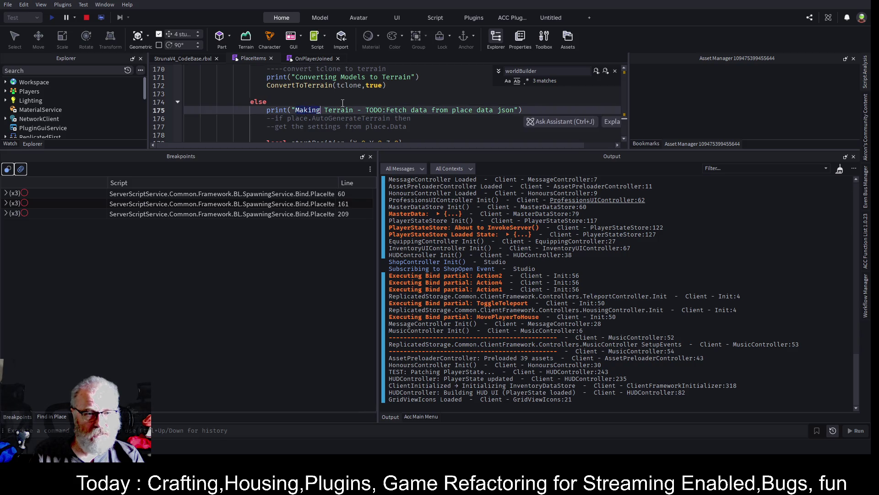
pyautogui.scroll(-3, 343, 103)
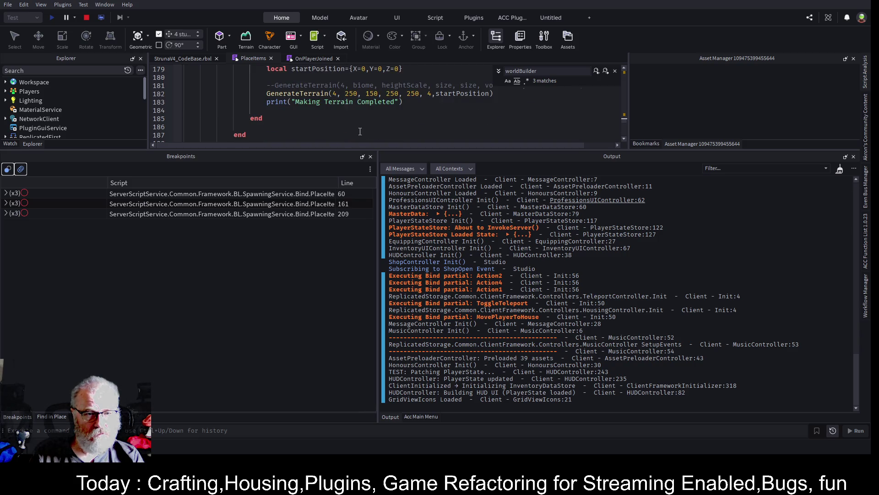
pyautogui.scroll(2, 350, 110)
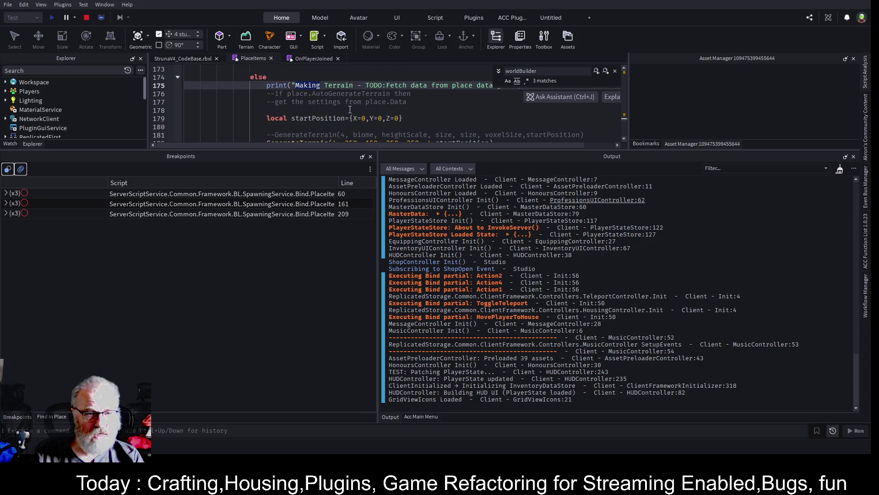
pyautogui.scroll(-2, 350, 110)
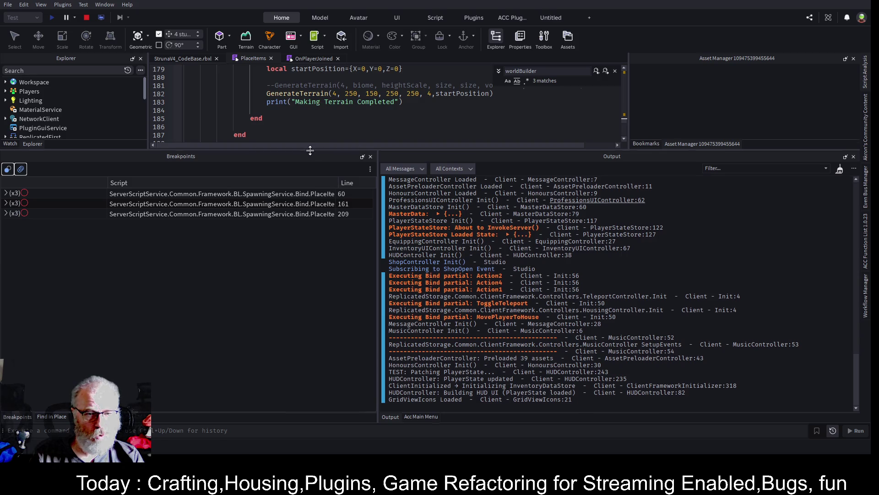
pyautogui.moveTo(310, 150); pyautogui.dragTo(310, 291)
pyautogui.scroll(3, 324, 118)
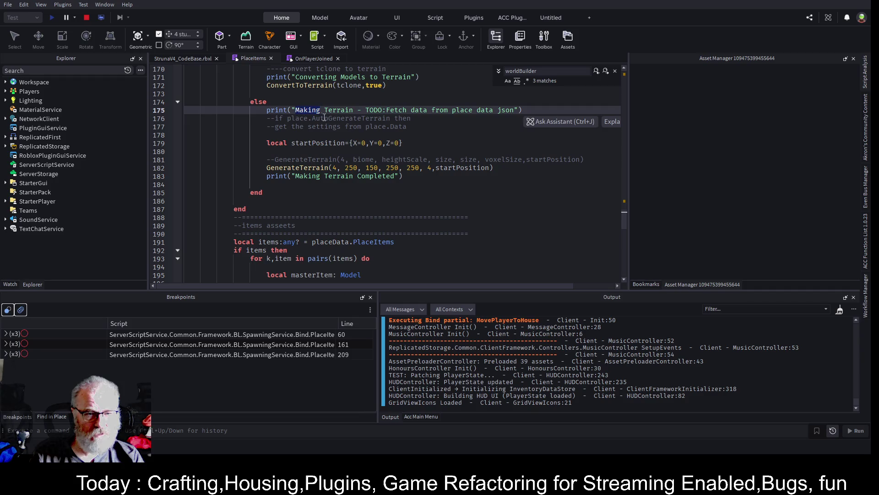
# Move the 'Making Terrain Completed' print statement to just above the GenerateTerrain call
pyautogui.click(397, 210)
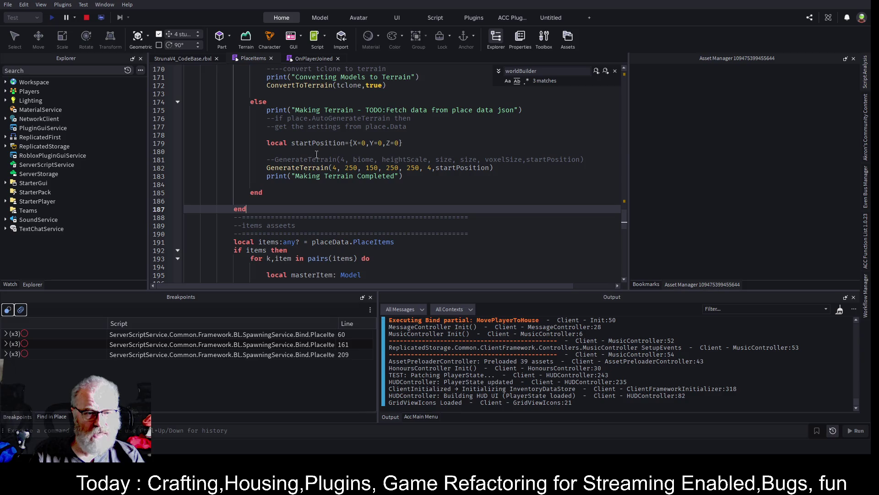
pyautogui.doubleClick(327, 143)
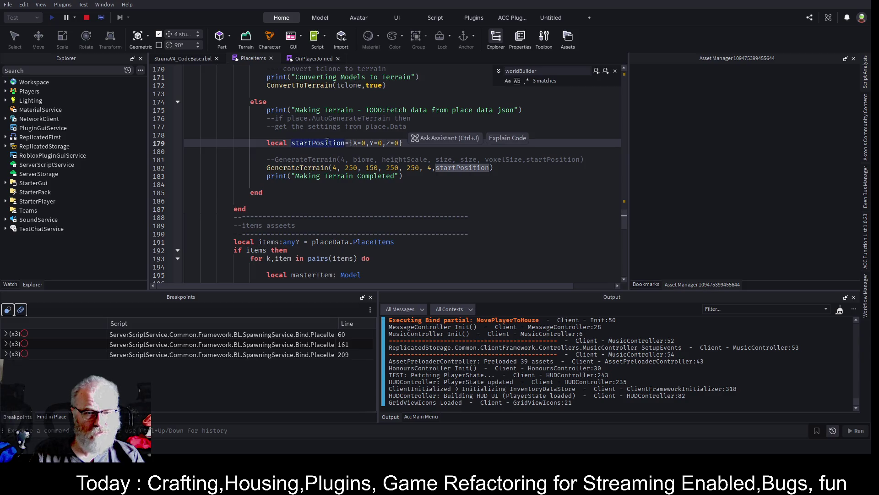
pyautogui.click(458, 184)
pyautogui.doubleClick(308, 110)
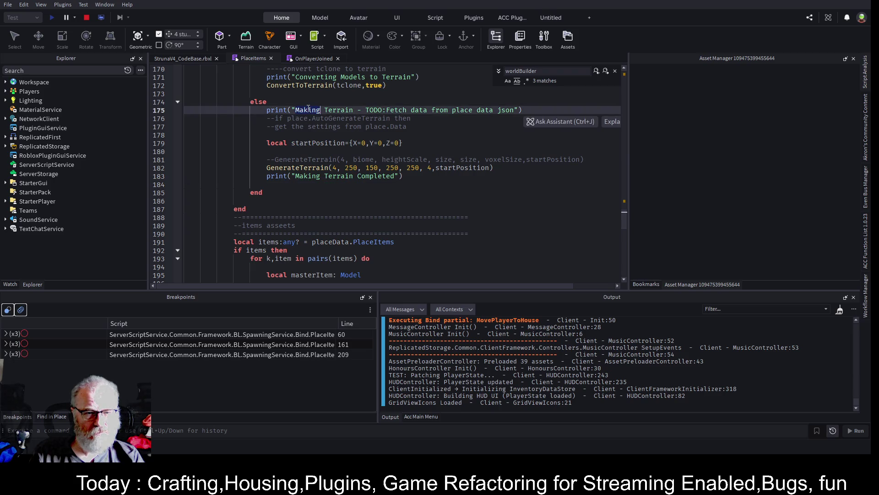
pyautogui.doubleClick(305, 179)
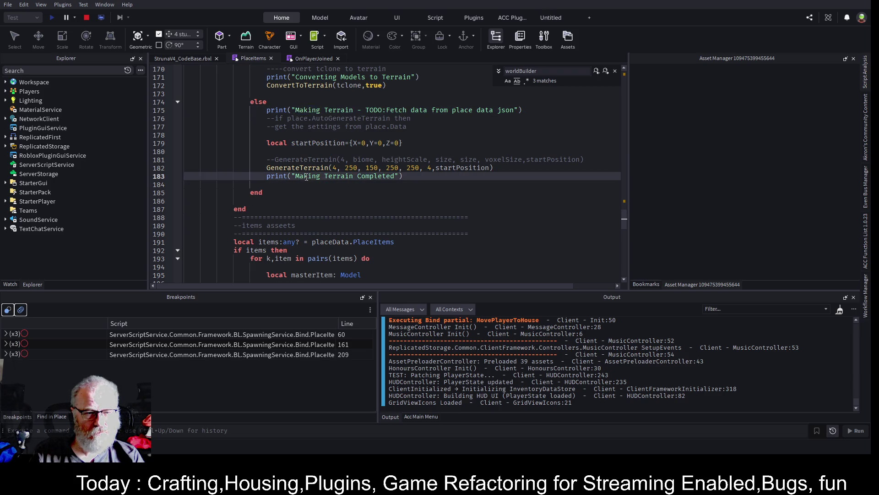
pyautogui.moveTo(265, 177); pyautogui.dragTo(417, 180)
pyautogui.hotkey('ctrl', 'c')
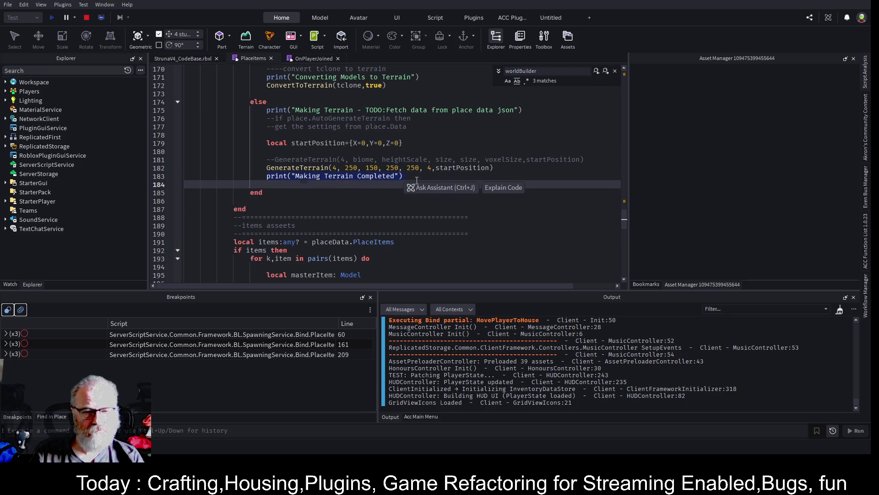
pyautogui.press('Delete')
pyautogui.click(397, 159)
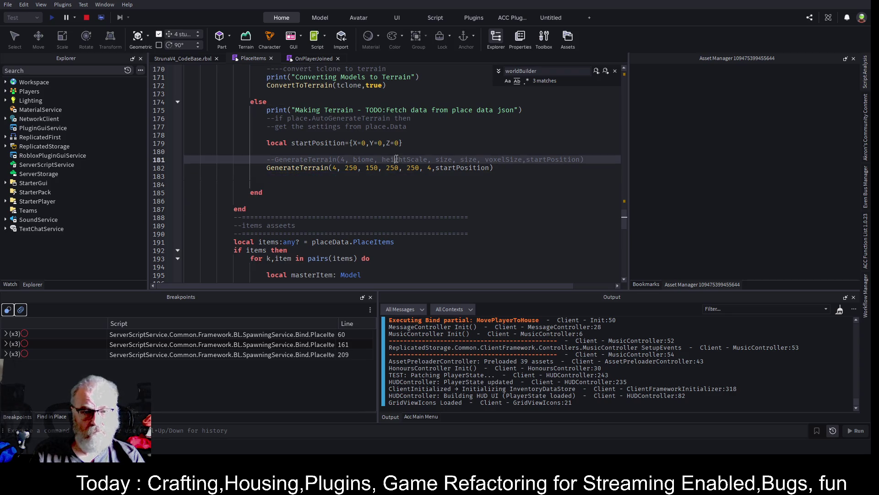
pyautogui.press('Return')
pyautogui.hotkey('ctrl', 'v')
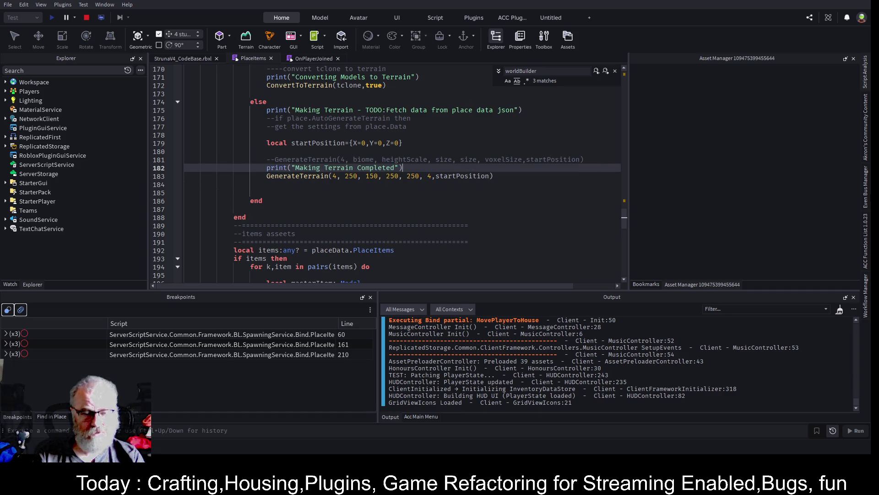
# Change that print to print(os.clock()) and duplicate the line below the GenerateTerrain call
pyautogui.press('Home')
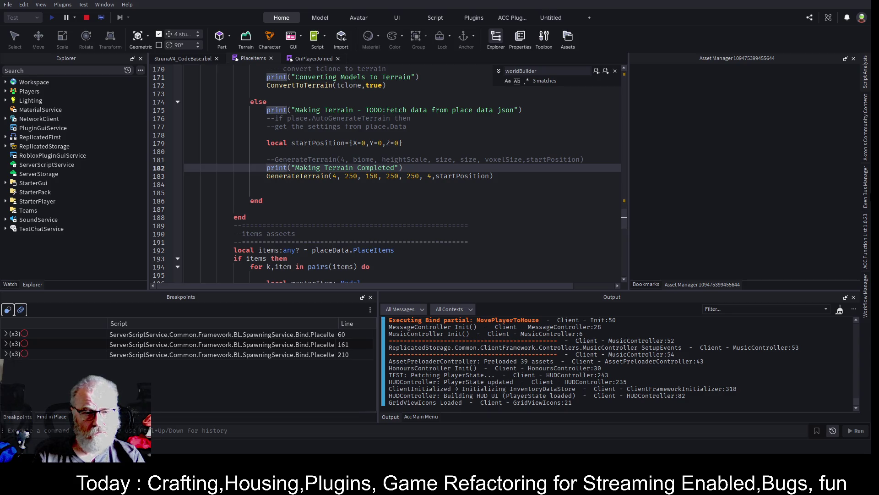
pyautogui.click(292, 167)
pyautogui.moveTo(291, 168); pyautogui.dragTo(399, 168)
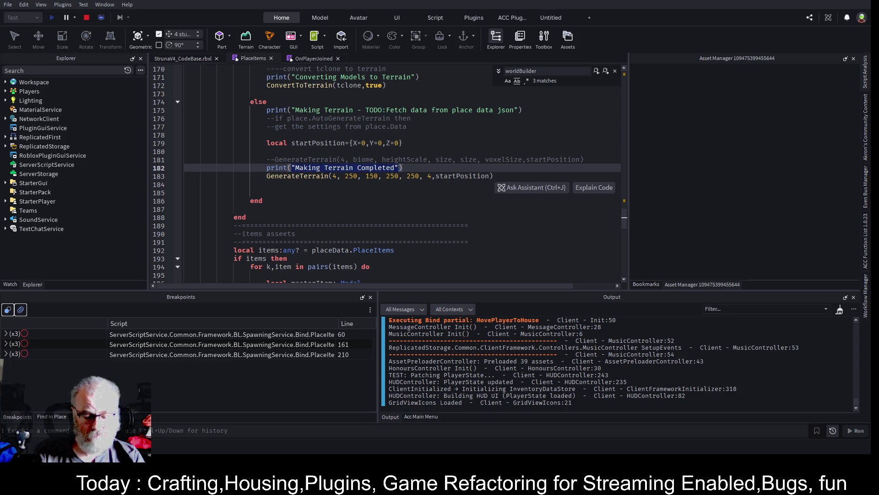
pyautogui.press('BackSpace')
pyautogui.write('"')
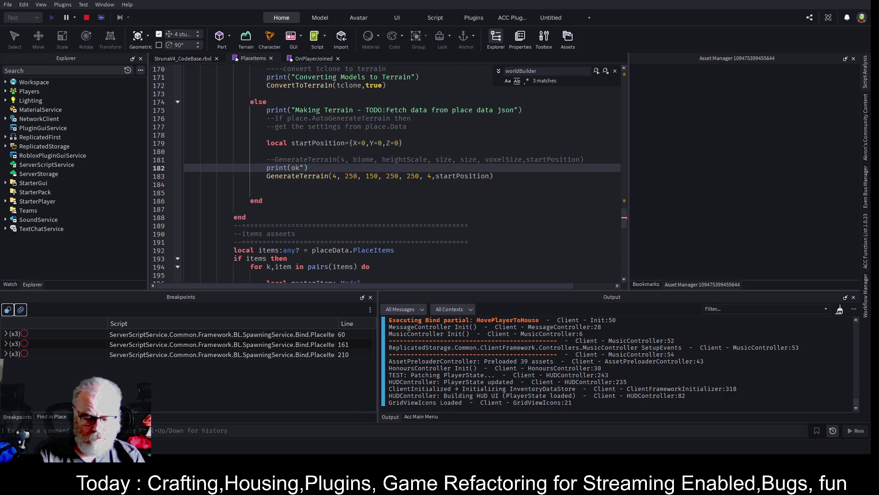
pyautogui.press('BackSpace')
pyautogui.write('os.clock()')
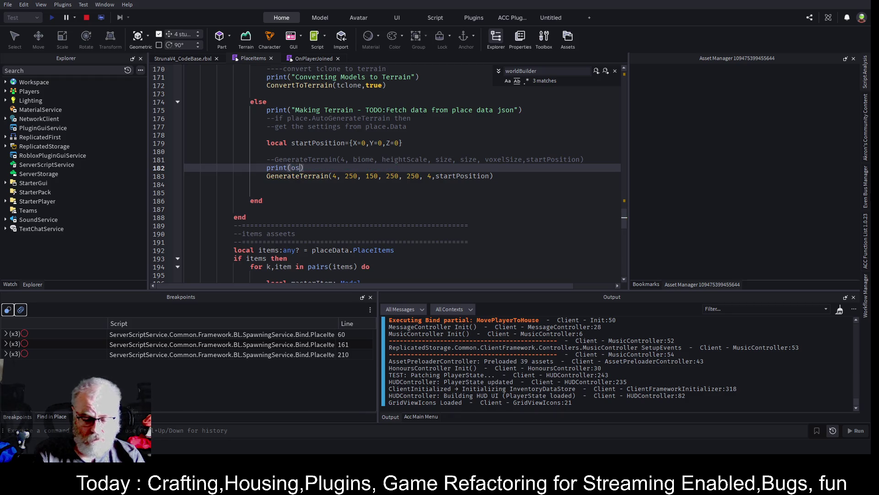
pyautogui.press('Escape')
pyautogui.hotkey('shift', 'Home')
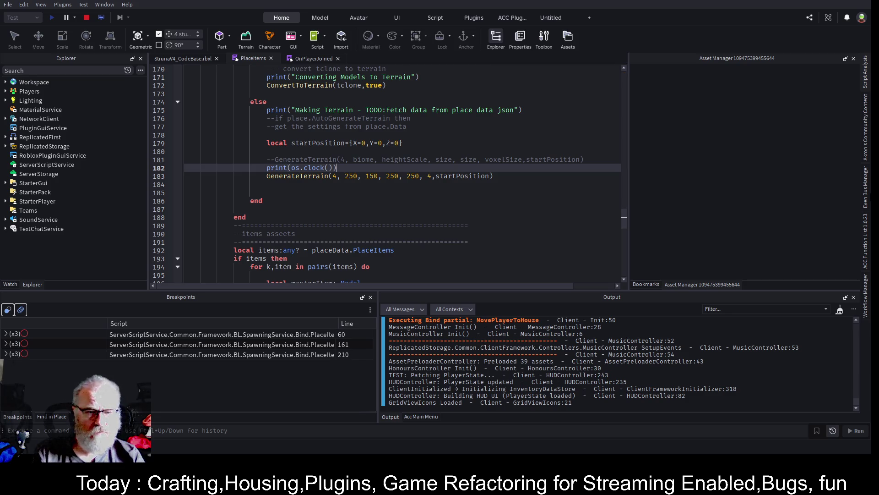
pyautogui.hotkey('alt', 'shift', 'Down')
pyautogui.hotkey('alt', 'Down')
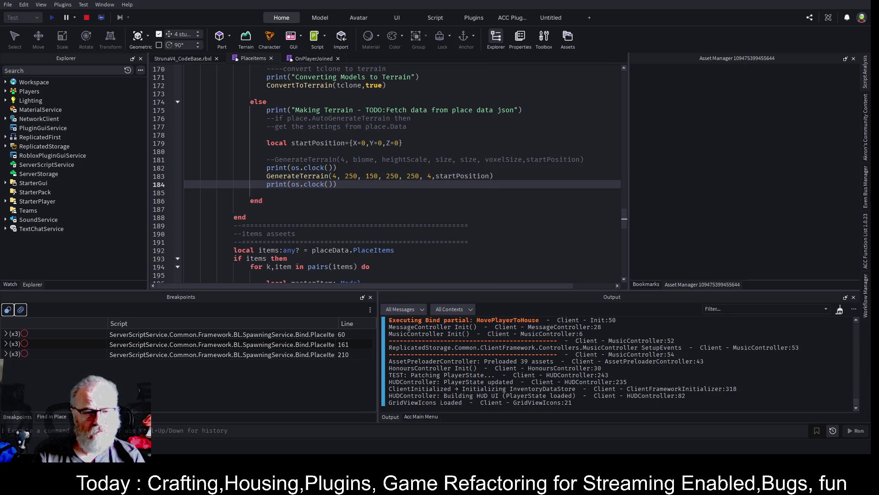
# Add print("time") lines before and after GenerateTerrain, then stop the playtest
pyautogui.press('Up')
pyautogui.press('Up')
pyautogui.press('Up')
pyautogui.press('End')
pyautogui.press('Return')
pyautogui.write('print("time')
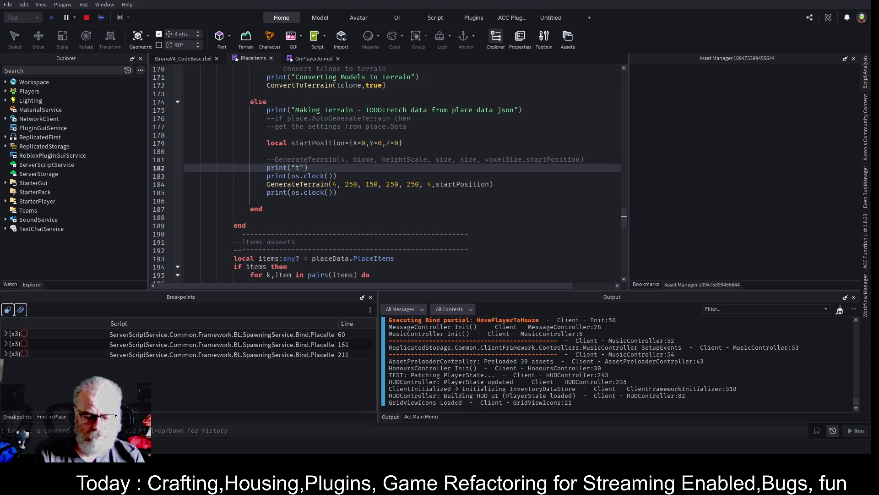
pyautogui.write(')')
pyautogui.press('Delete')
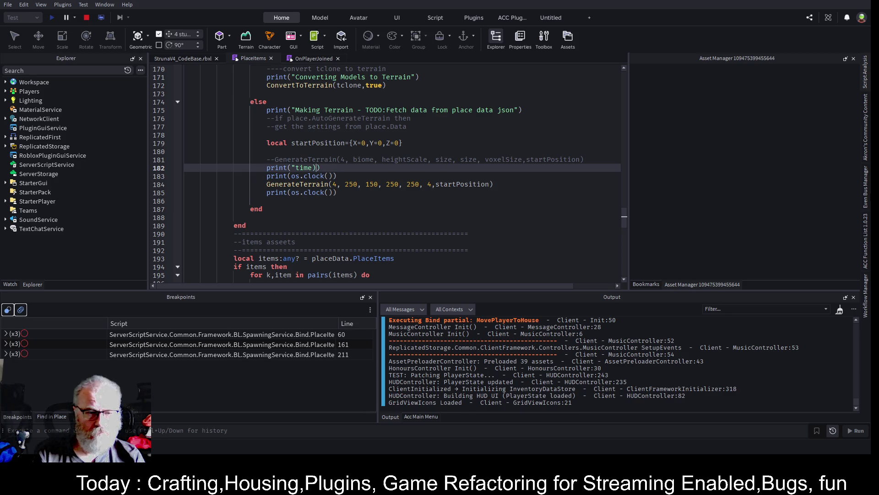
pyautogui.write('"')
pyautogui.hotkey('shift', 'Home')
pyautogui.hotkey('ctrl', 'c')
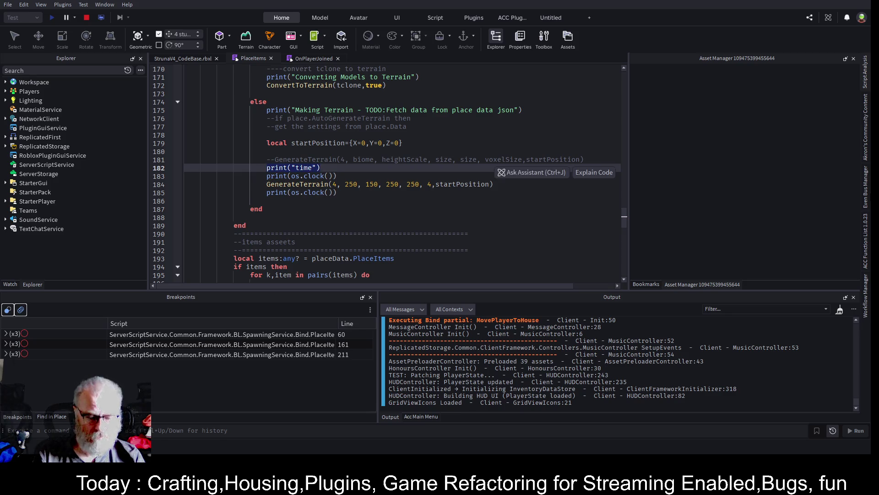
pyautogui.press('Down')
pyautogui.press('Down')
pyautogui.press('Down')
pyautogui.press('Return')
pyautogui.press('Up')
pyautogui.hotkey('ctrl', 'v')
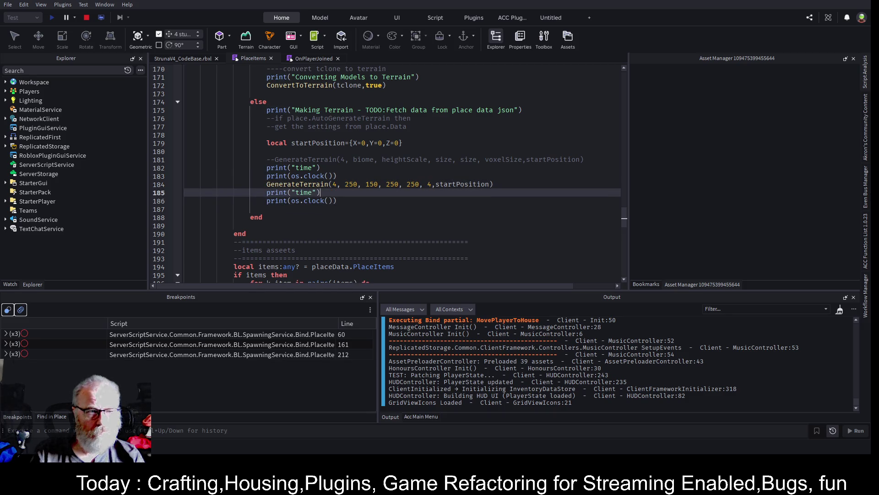
pyautogui.click(87, 18)
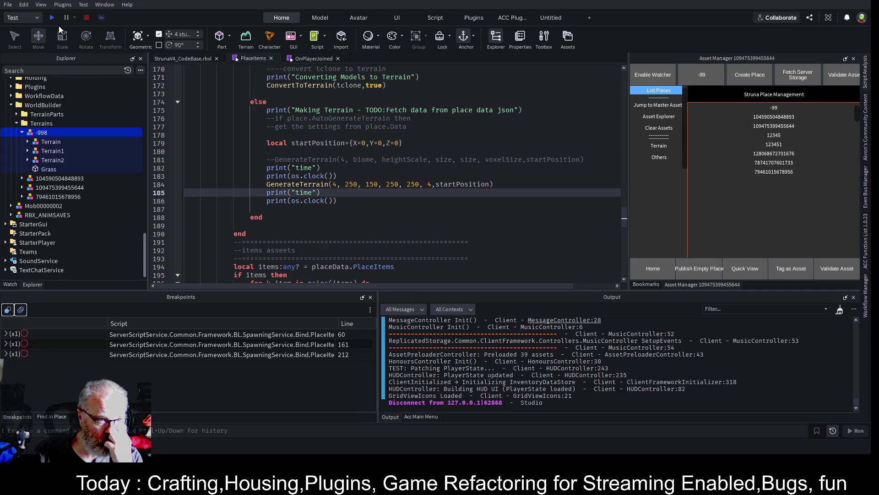
# Playtest and expand the Output log to read the GenerateTerrain script timeout, then return to PlaceItems
pyautogui.click(52, 17)
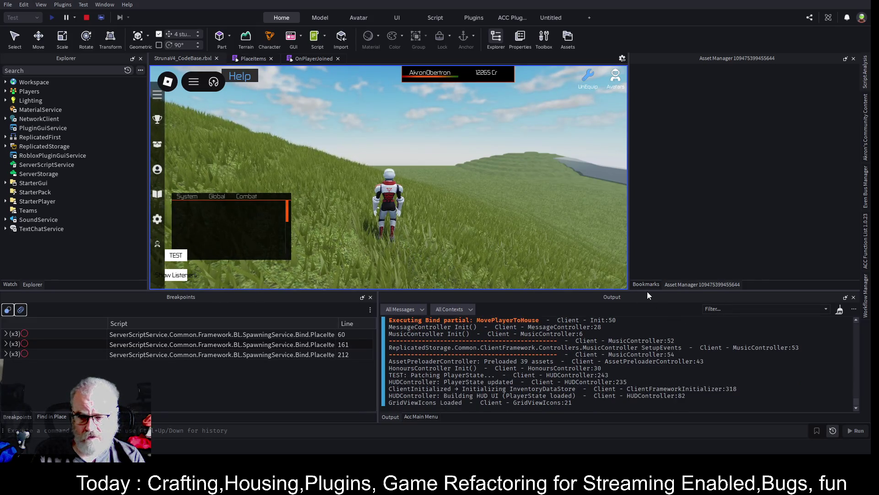
pyautogui.moveTo(649, 291); pyautogui.dragTo(635, 172)
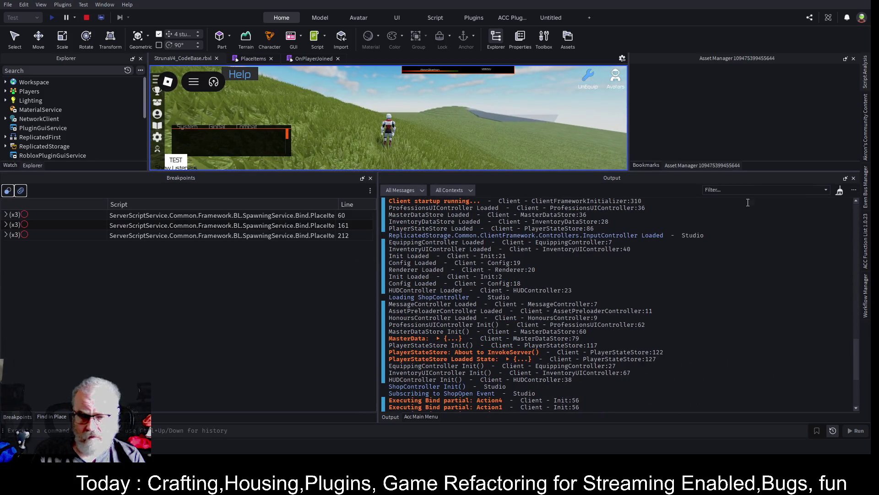
pyautogui.scroll(10, 732, 281)
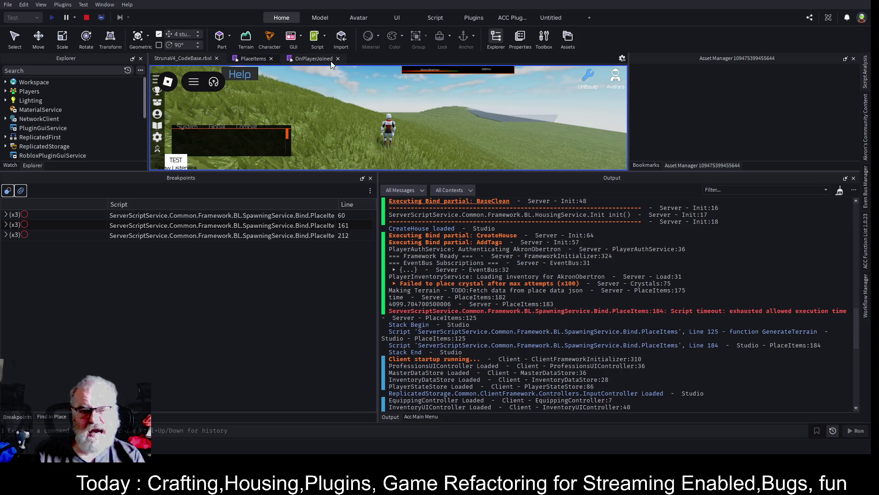
pyautogui.click(251, 58)
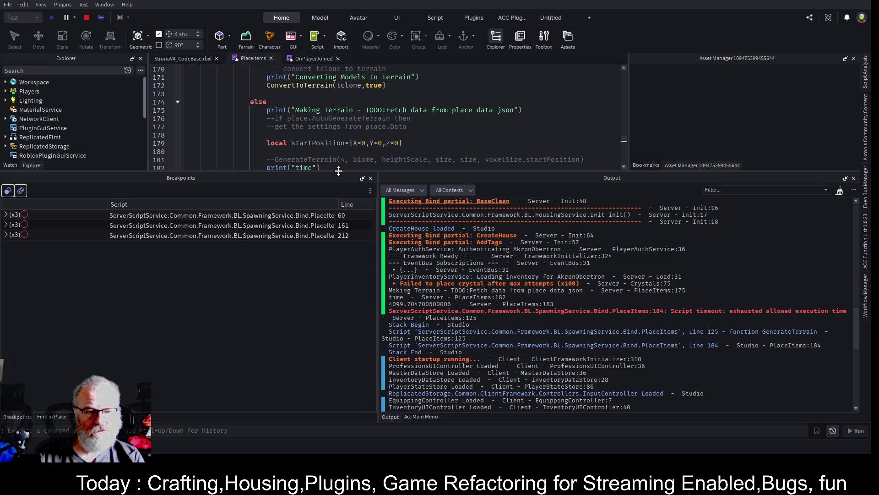
# Copy task.wait() from line 108 into the 'for pass = 1, 3 do' smoothing loop, then stop the playtest
pyautogui.moveTo(339, 171); pyautogui.dragTo(339, 355)
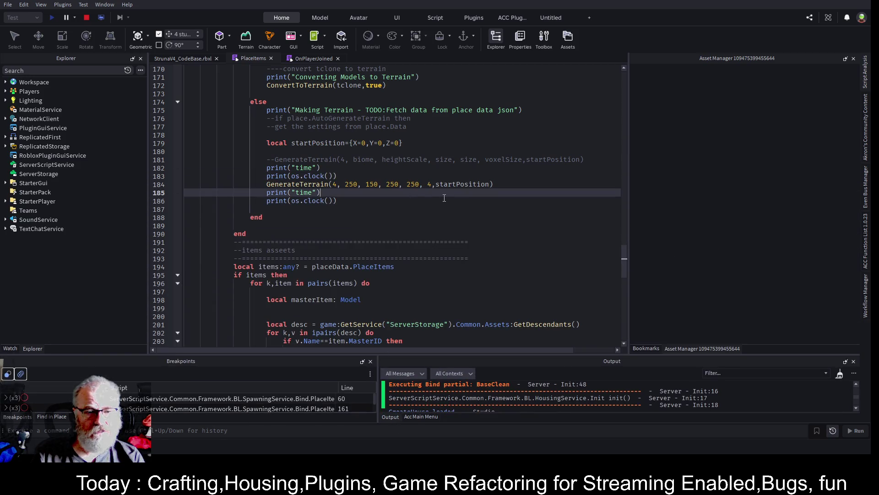
pyautogui.scroll(5, 402, 177)
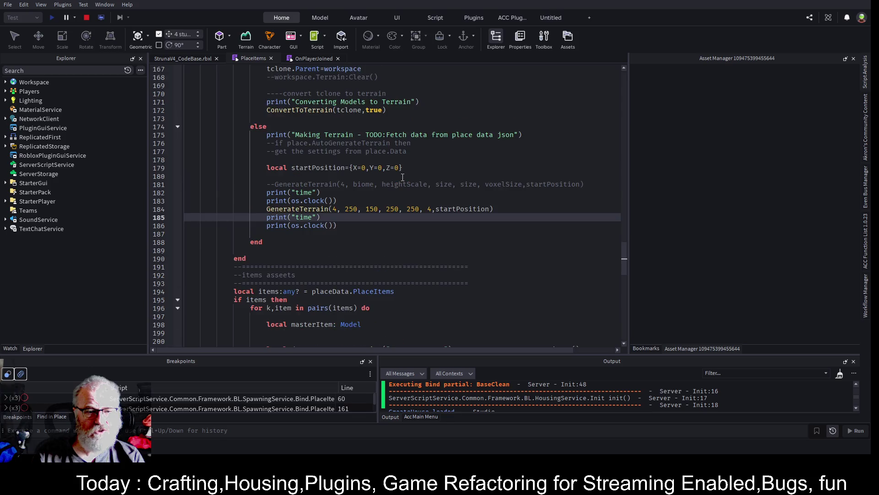
pyautogui.scroll(5, 403, 177)
pyautogui.scroll(14, 402, 177)
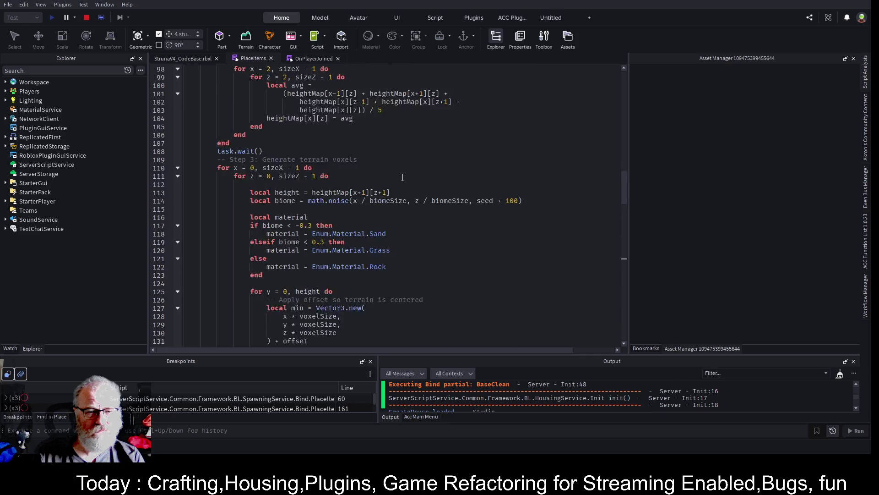
pyautogui.scroll(1, 403, 177)
pyautogui.scroll(4, 341, 183)
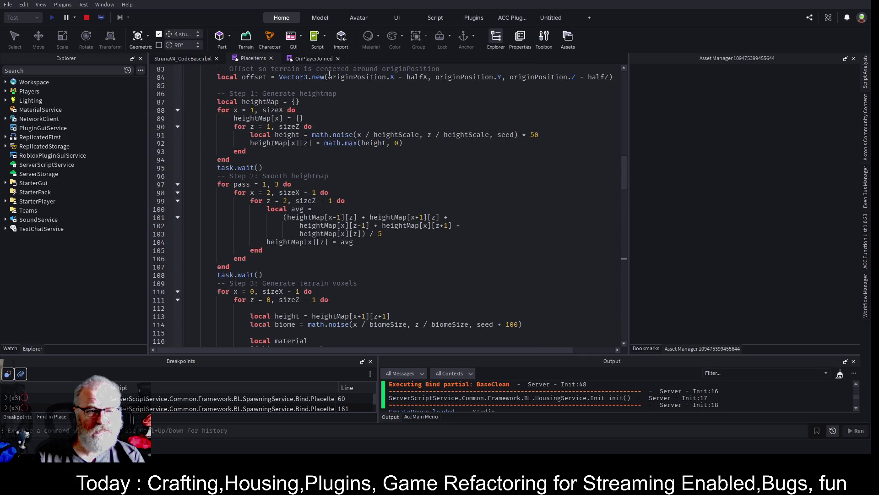
pyautogui.moveTo(270, 273); pyautogui.dragTo(217, 275)
pyautogui.hotkey('ctrl', 'c')
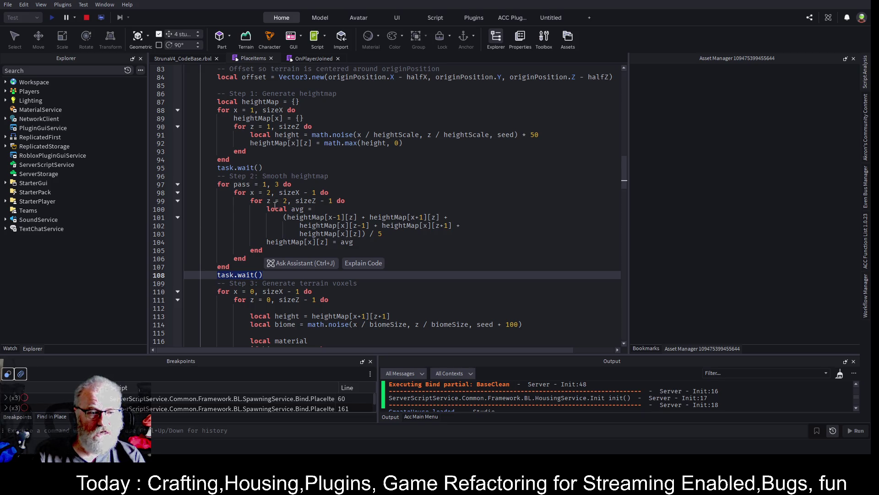
pyautogui.press('Left')
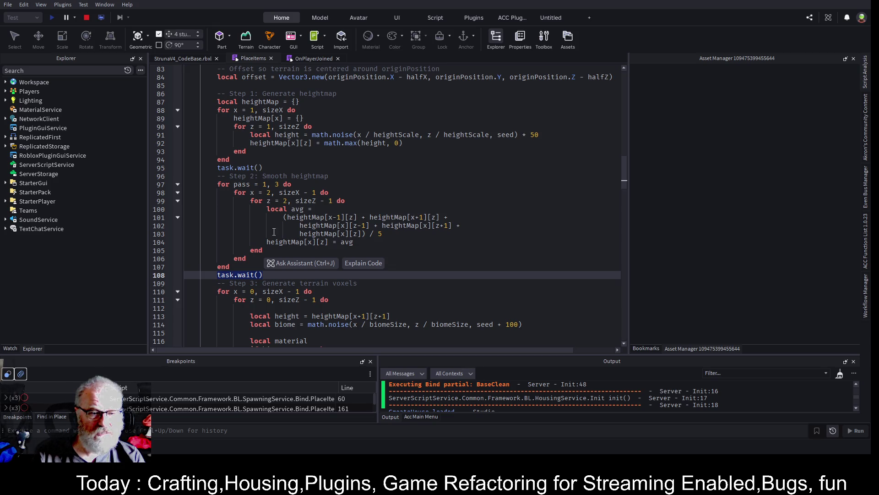
pyautogui.click(280, 185)
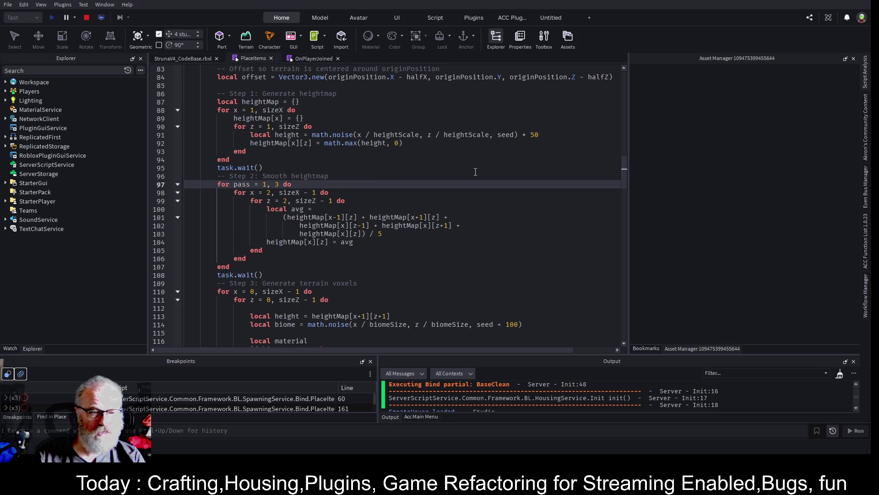
pyautogui.press('Return')
pyautogui.hotkey('ctrl', 'v')
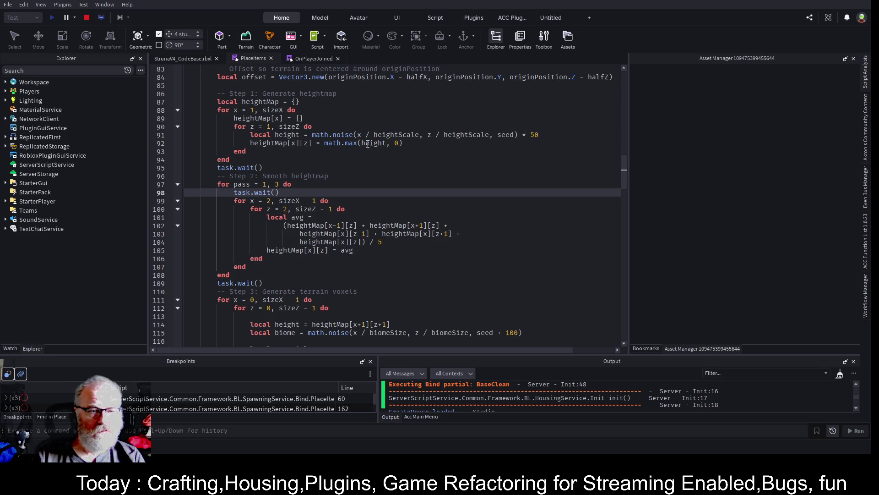
pyautogui.scroll(2, 367, 144)
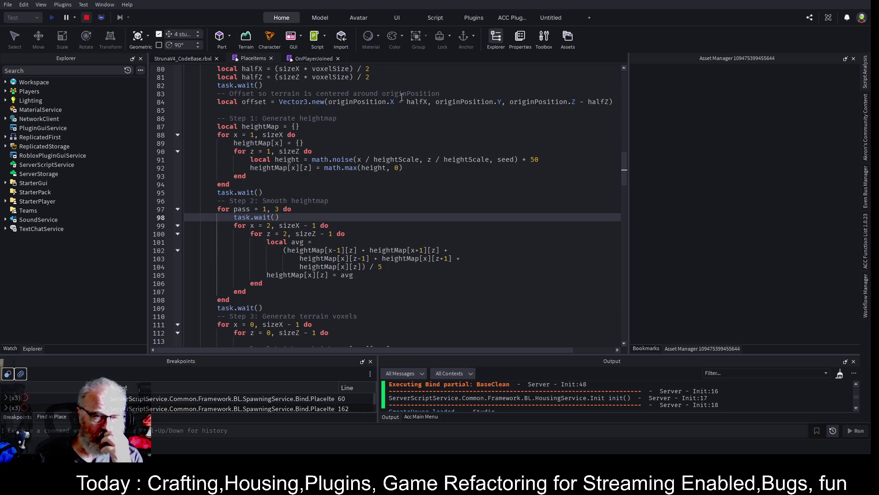
pyautogui.hotkey('shift', 'F5')
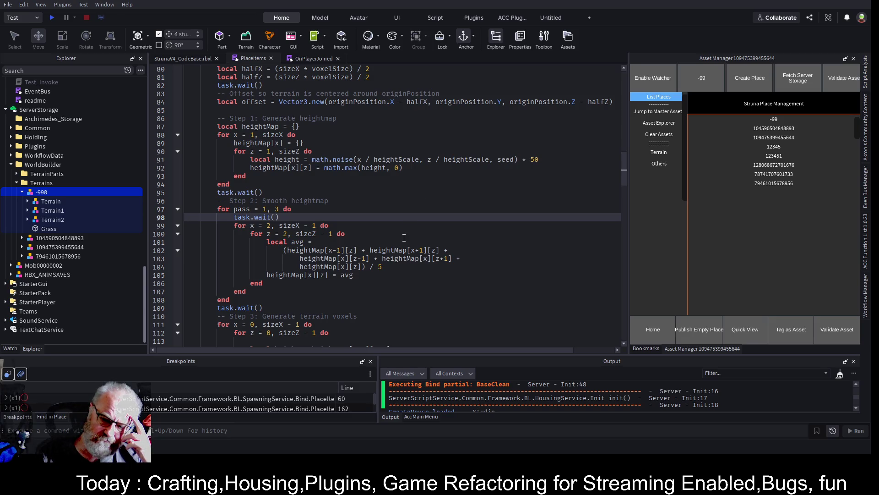
# Playtest, enlarge the Output log and jump from the timeout error to line 126 of PlaceItems
pyautogui.click(52, 17)
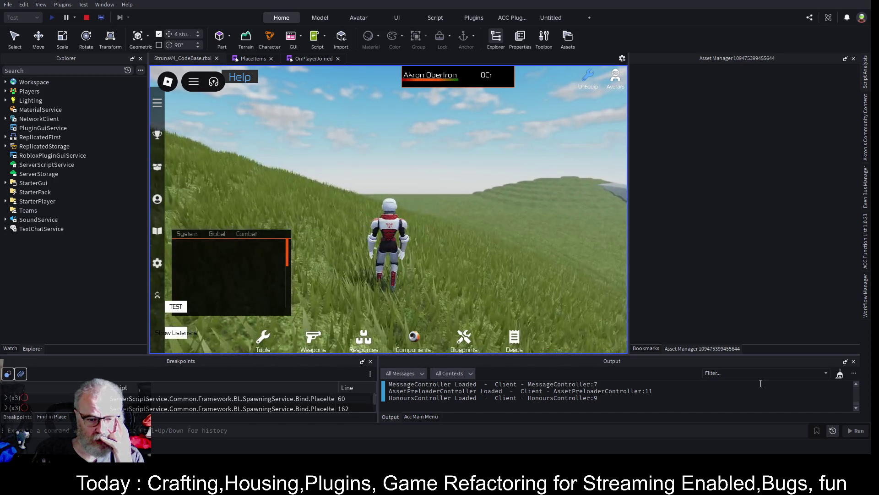
pyautogui.moveTo(769, 356); pyautogui.dragTo(753, 133)
pyautogui.scroll(5, 670, 259)
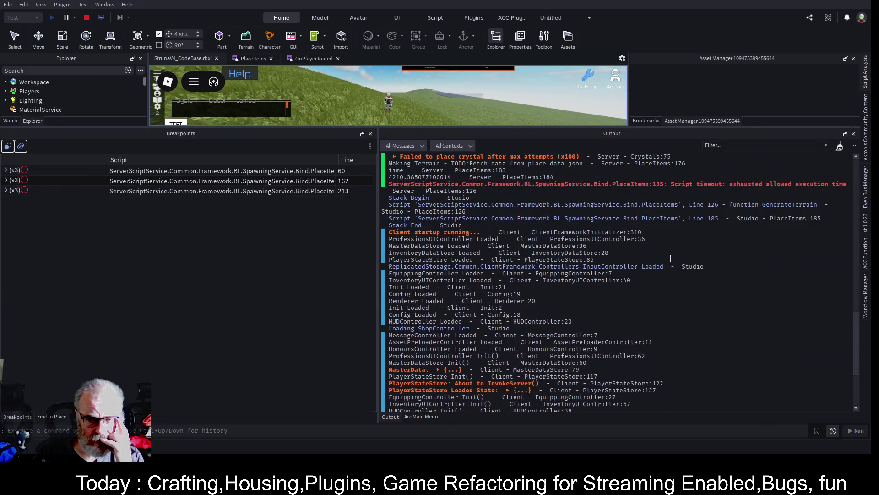
pyautogui.click(800, 185)
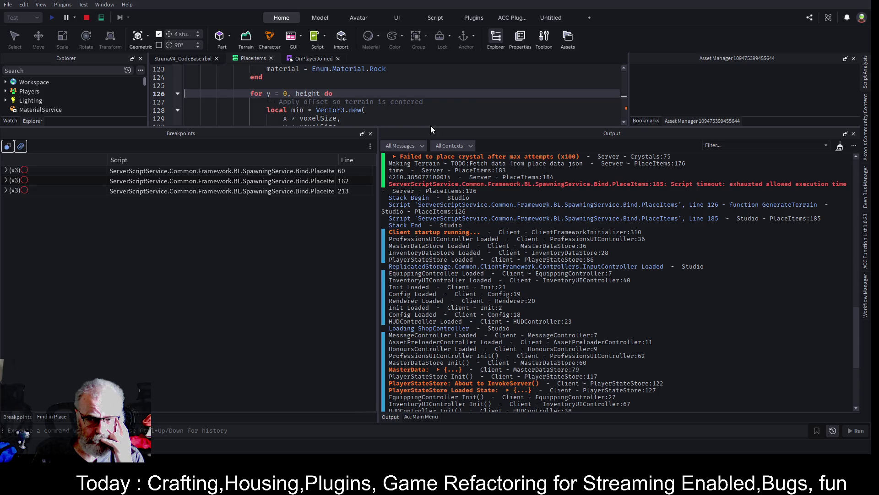
# Insert task.wait() inside the 'for y = 0, height do' voxel loop and stop the playtest
pyautogui.moveTo(430, 126); pyautogui.dragTo(430, 300)
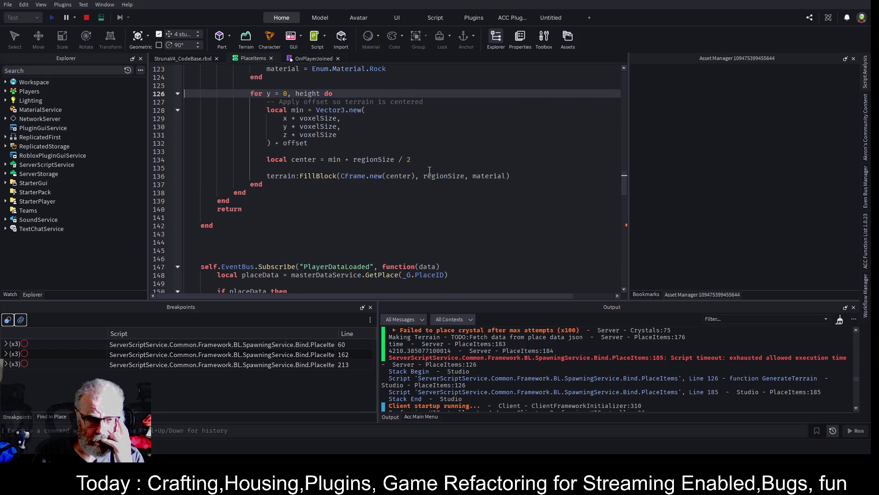
pyautogui.scroll(3, 429, 170)
pyautogui.click(463, 168)
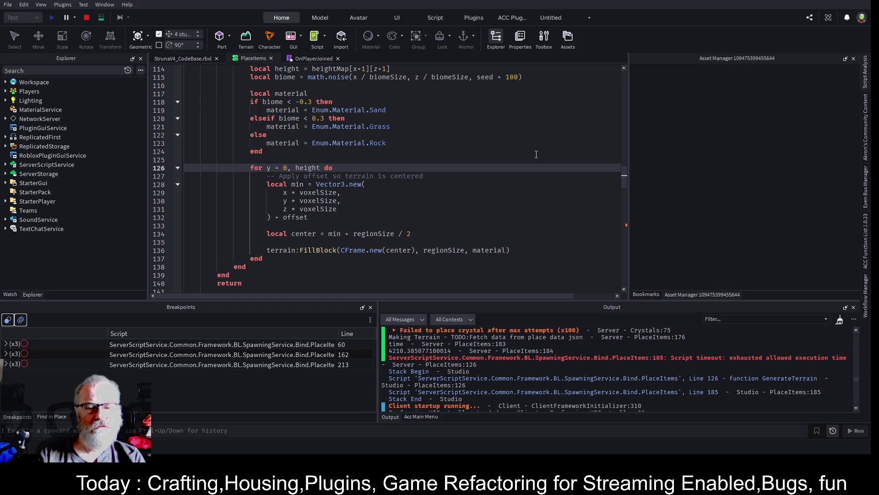
pyautogui.press('Return')
pyautogui.write('t')
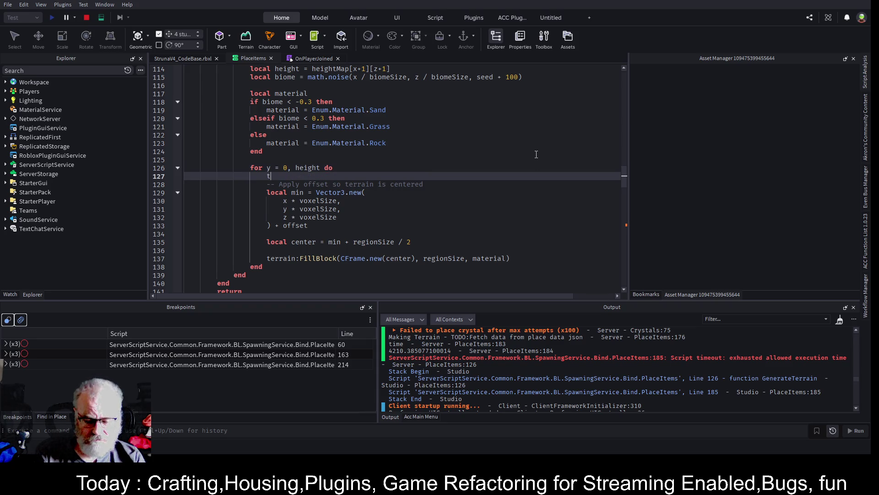
pyautogui.write('ask.wait()')
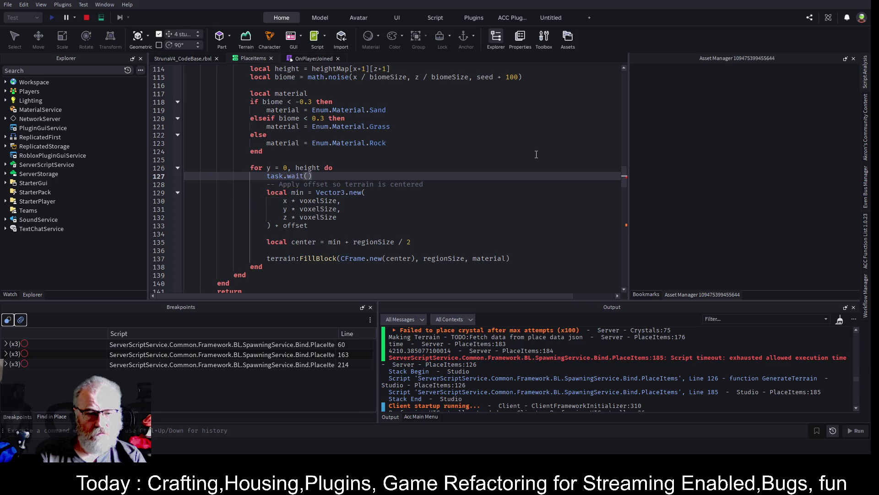
pyautogui.click(85, 20)
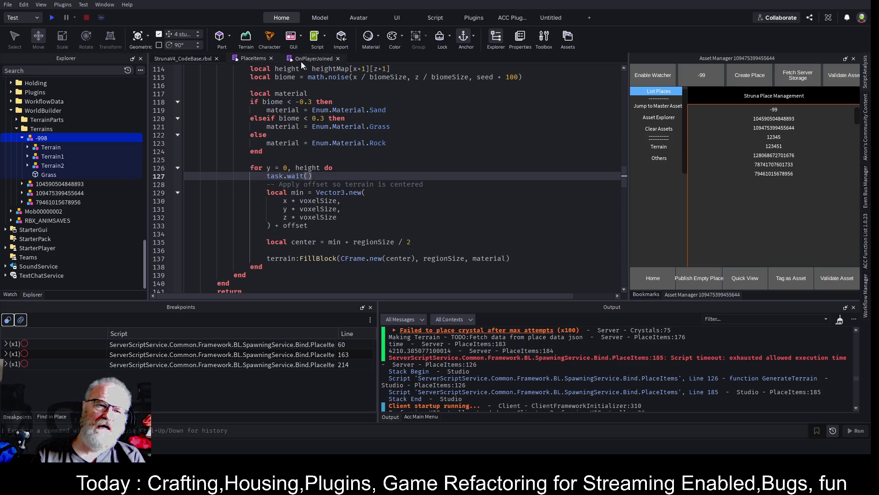
# Start a playtest from the scene view, switch to Server view to inspect the terrain, then stop
pyautogui.click(224, 59)
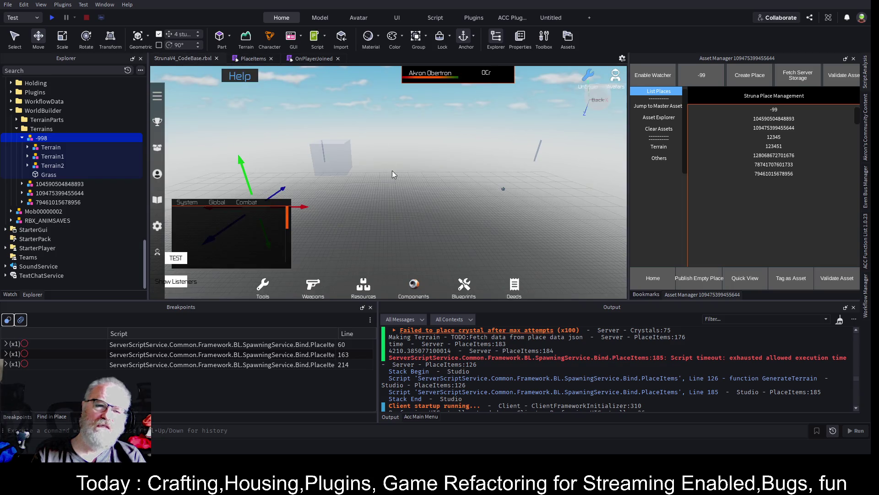
pyautogui.press('F5')
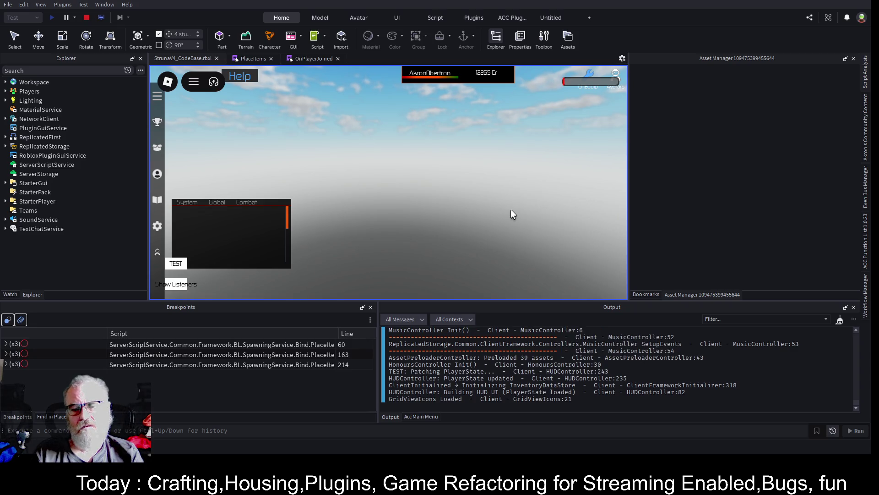
pyautogui.scroll(10, 708, 333)
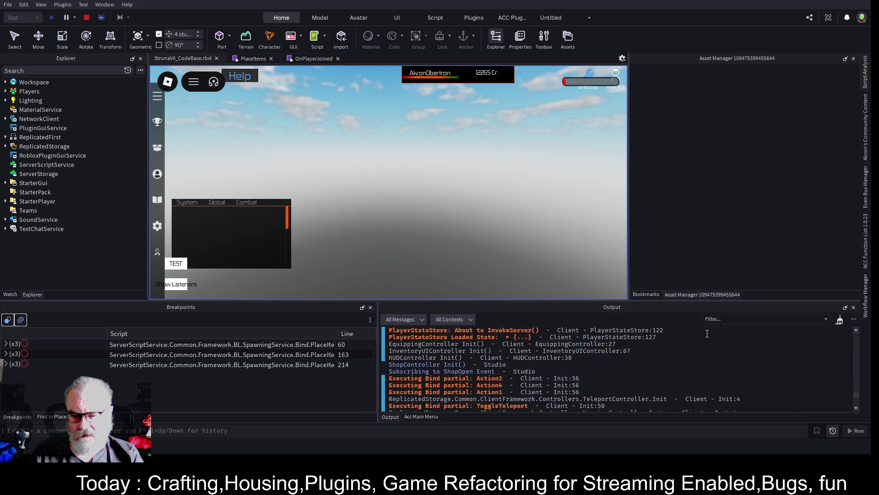
pyautogui.scroll(3, 708, 333)
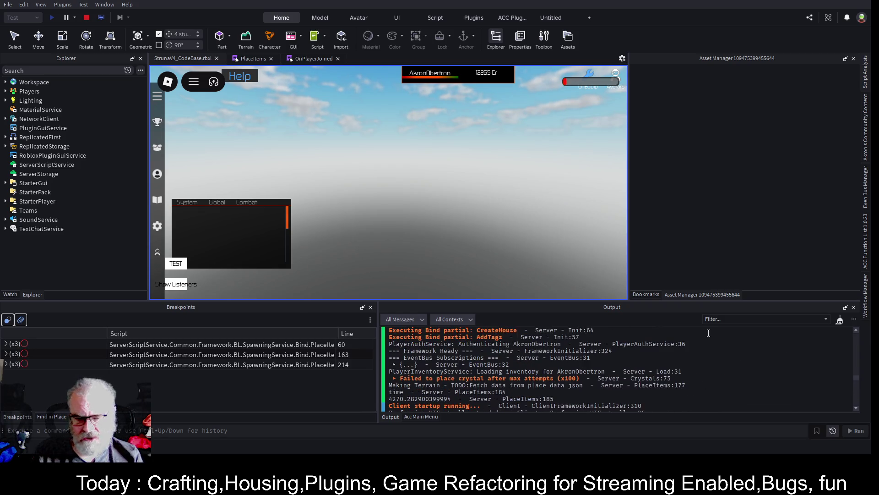
pyautogui.scroll(10, 714, 348)
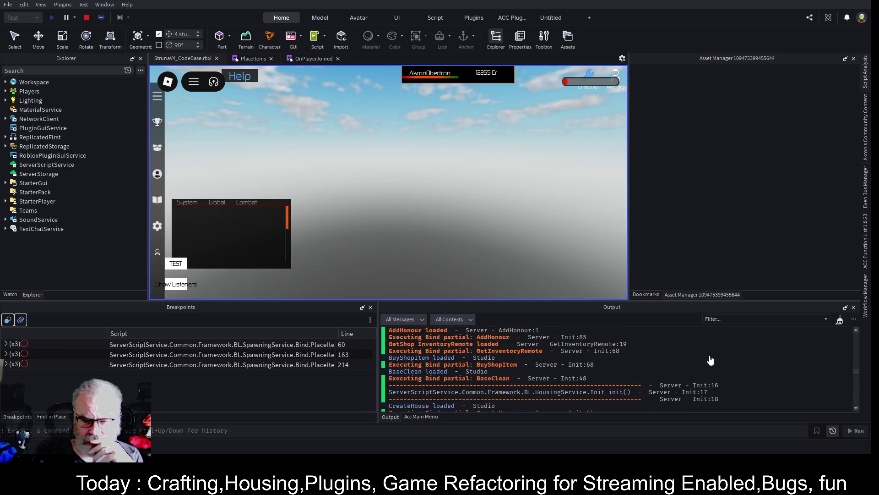
pyautogui.scroll(10, 712, 360)
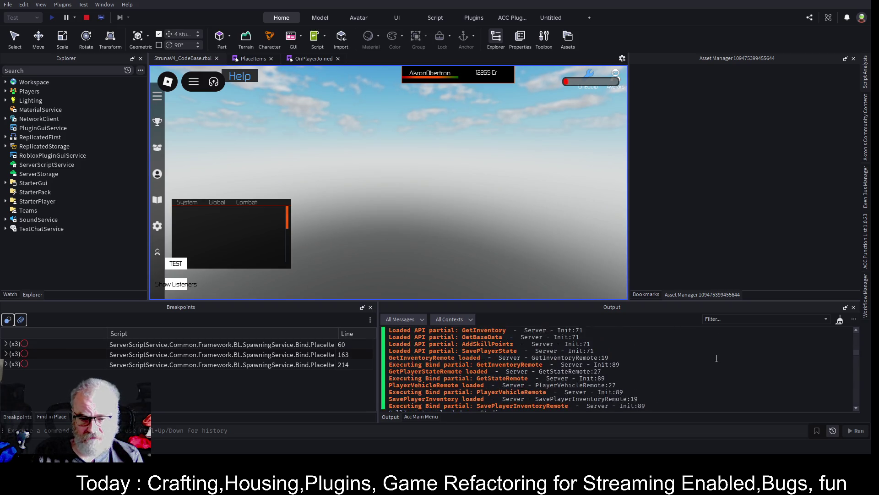
pyautogui.scroll(5, 718, 348)
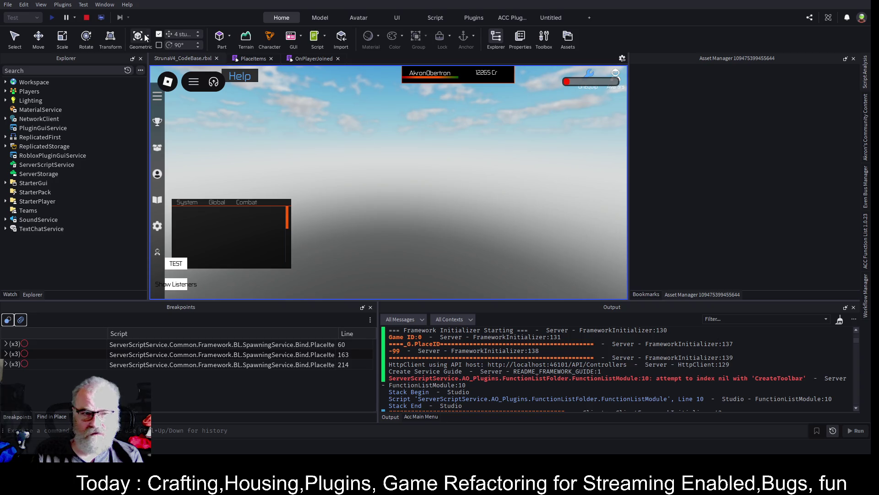
pyautogui.click(101, 18)
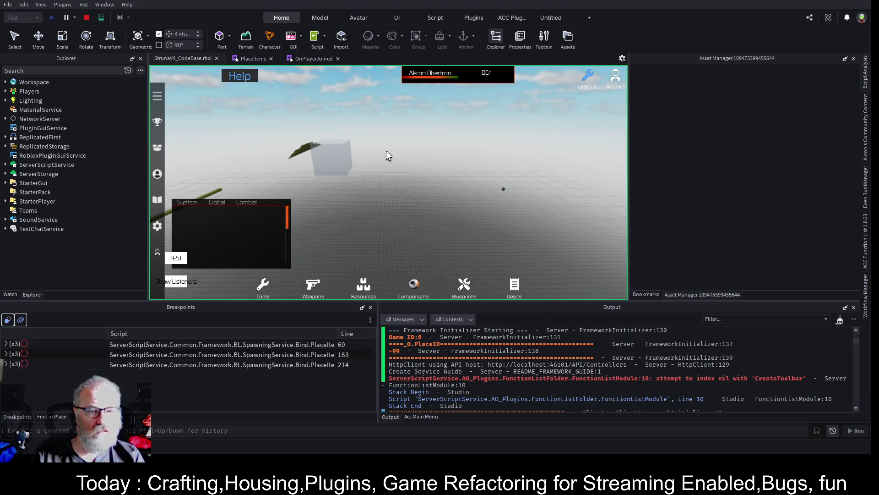
pyautogui.moveTo(460, 154); pyautogui.dragTo(465, 157)
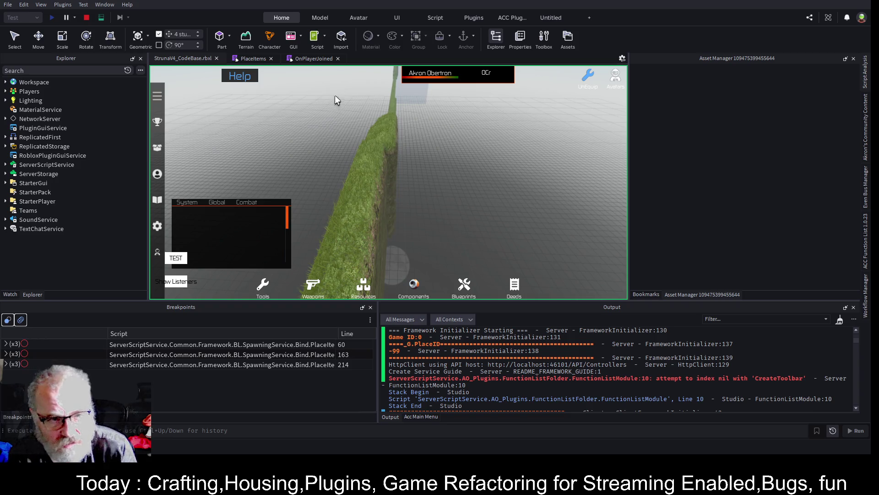
pyautogui.click(86, 17)
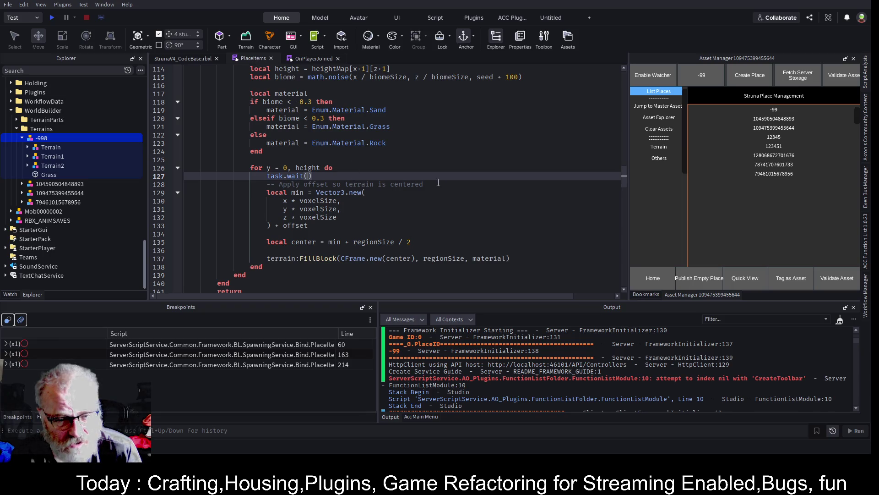
# Remove task.wait() from the inner height loop on line 127 and save
pyautogui.scroll(-1, 435, 180)
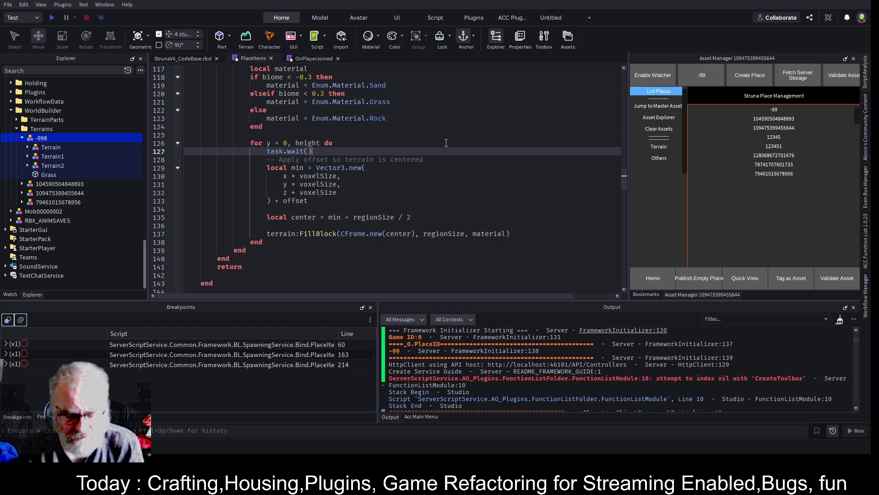
pyautogui.press('BackSpace')
pyautogui.press('BackSpace')
pyautogui.press('BackSpace')
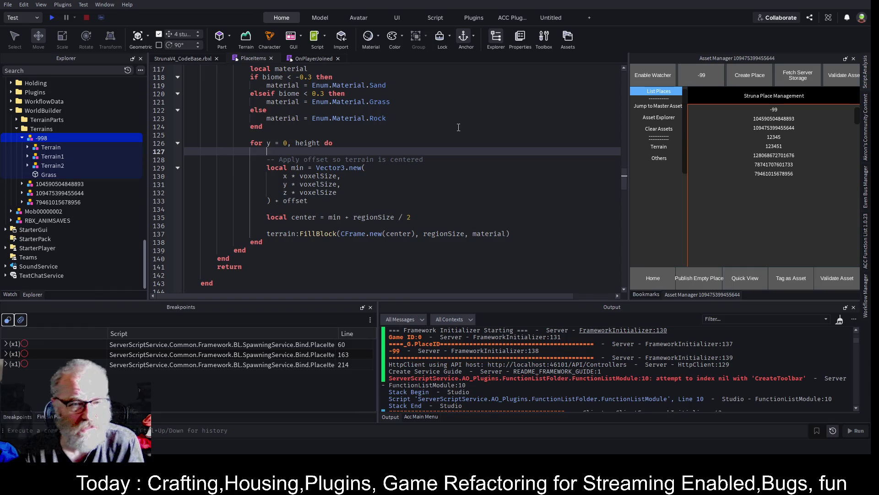
pyautogui.hotkey('ctrl', 's')
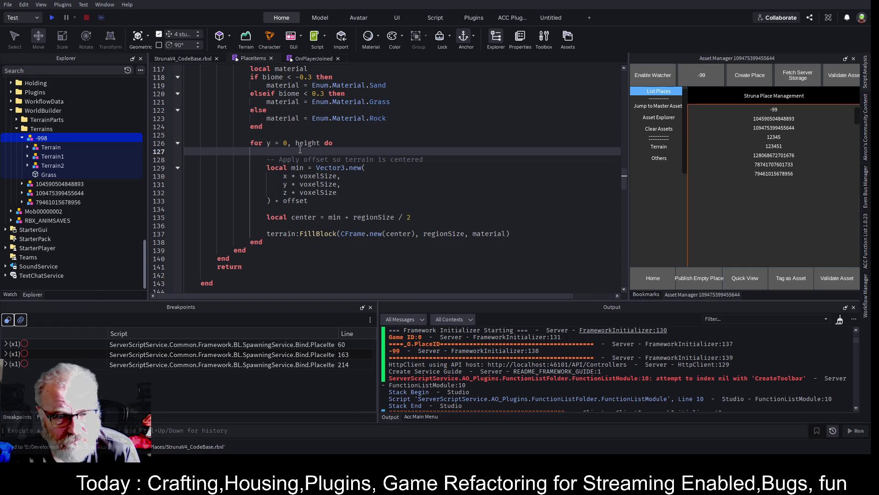
# Add task.wait() under 'for x = 0, sizeX - 1 do', save, and start a new playtest
pyautogui.scroll(3, 300, 150)
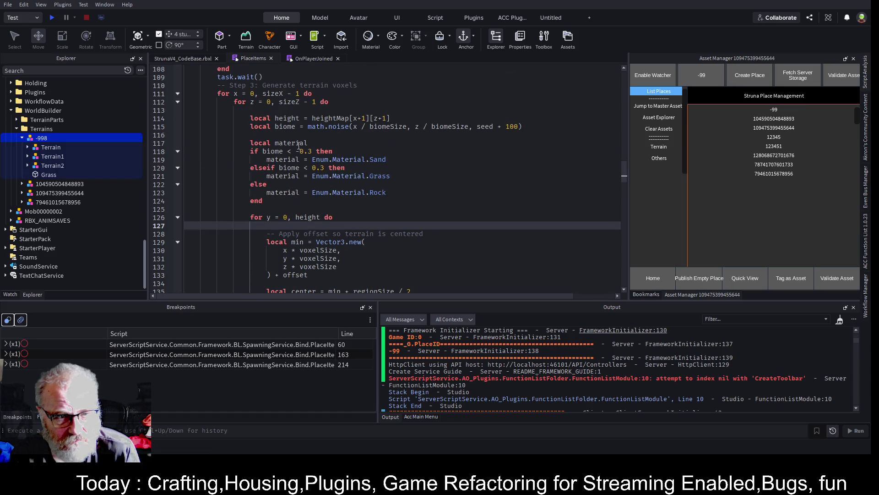
pyautogui.click(293, 110)
pyautogui.press('Up')
pyautogui.press('Up')
pyautogui.press('End')
pyautogui.press('Return')
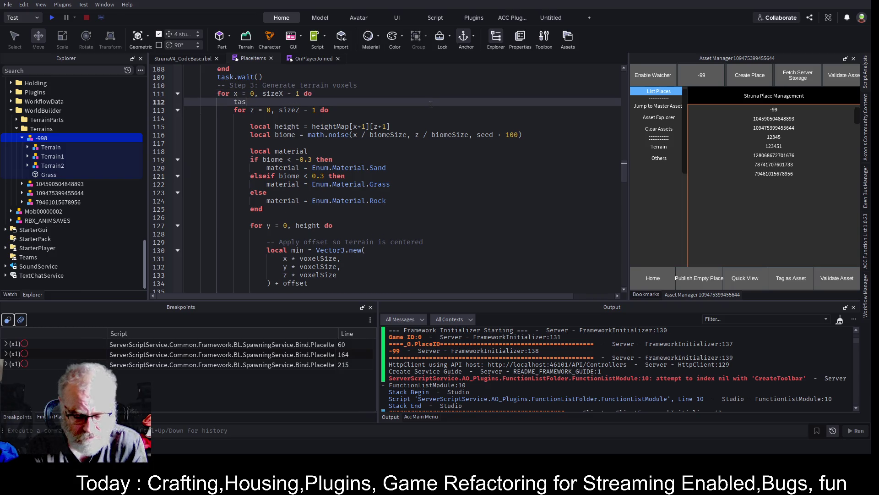
pyautogui.write('k.wait()')
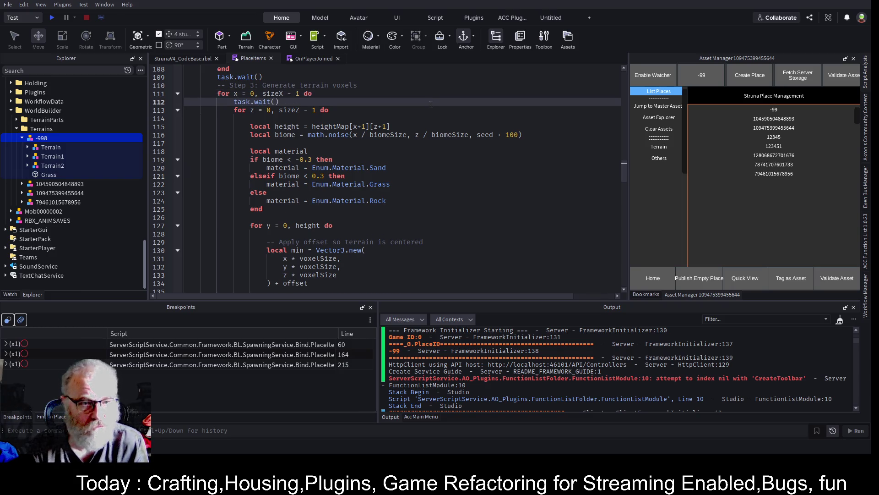
pyautogui.hotkey('ctrl', 's')
pyautogui.click(55, 18)
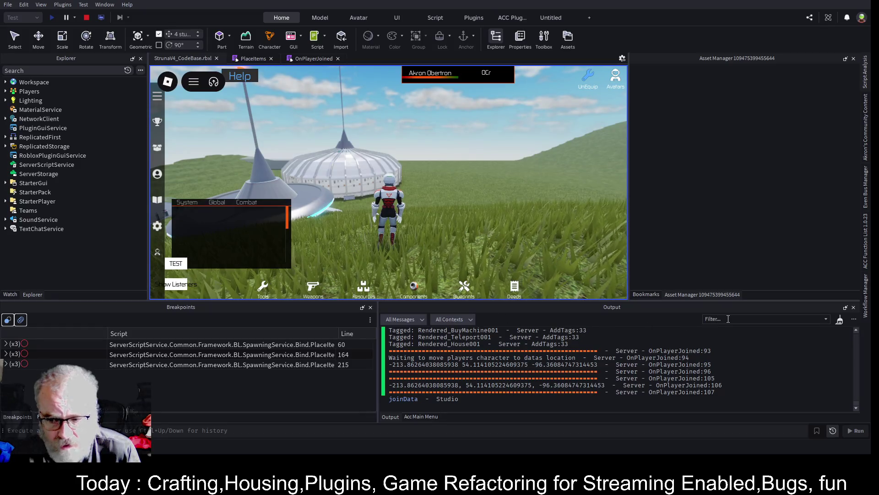
# Widen the Output log to read the OnPlayerJoined spawn-position prints, walk uphill, then open OnPlayerJoined
pyautogui.scroll(3, 524, 370)
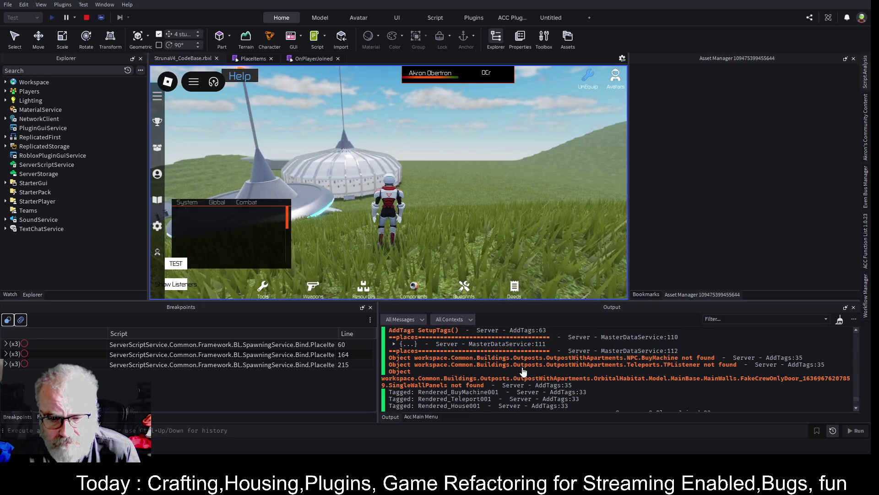
pyautogui.scroll(-3, 523, 371)
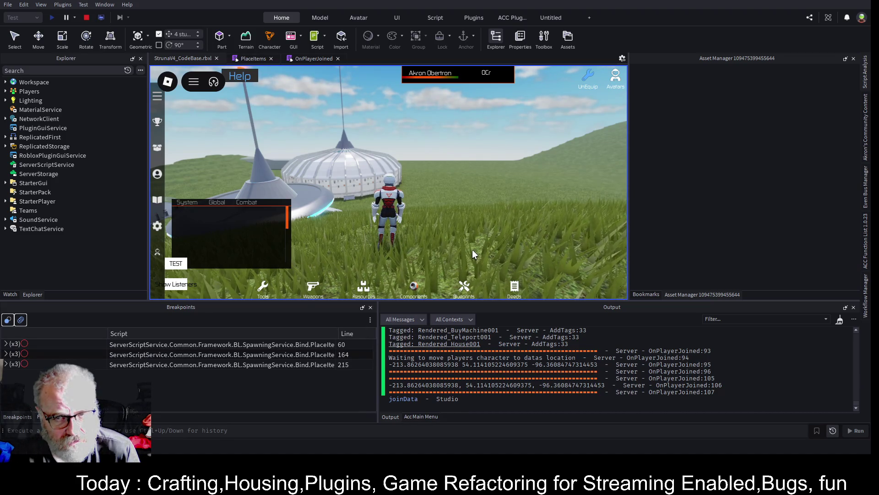
pyautogui.moveTo(379, 360); pyautogui.dragTo(231, 360)
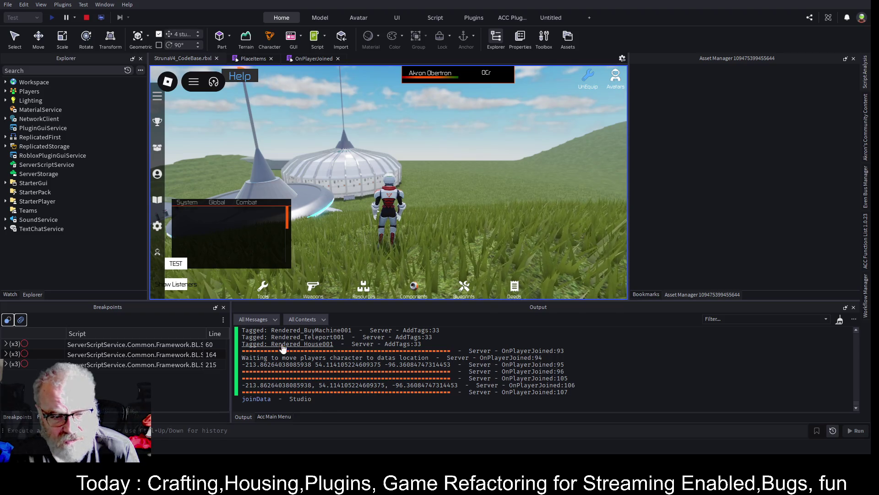
pyautogui.scroll(5, 320, 350)
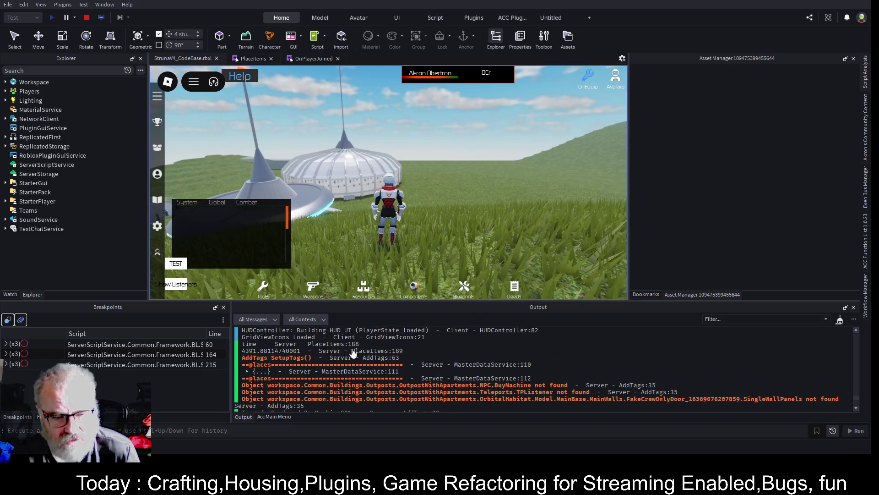
pyautogui.scroll(-10, 353, 353)
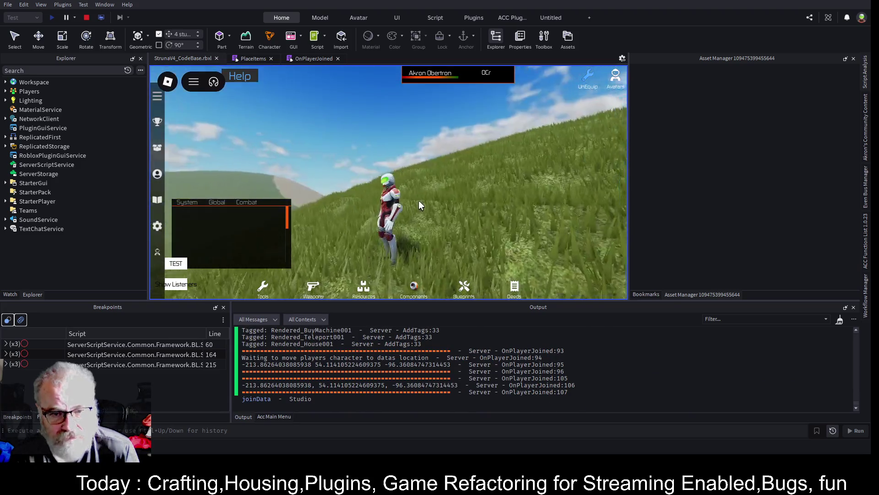
pyautogui.press('w')
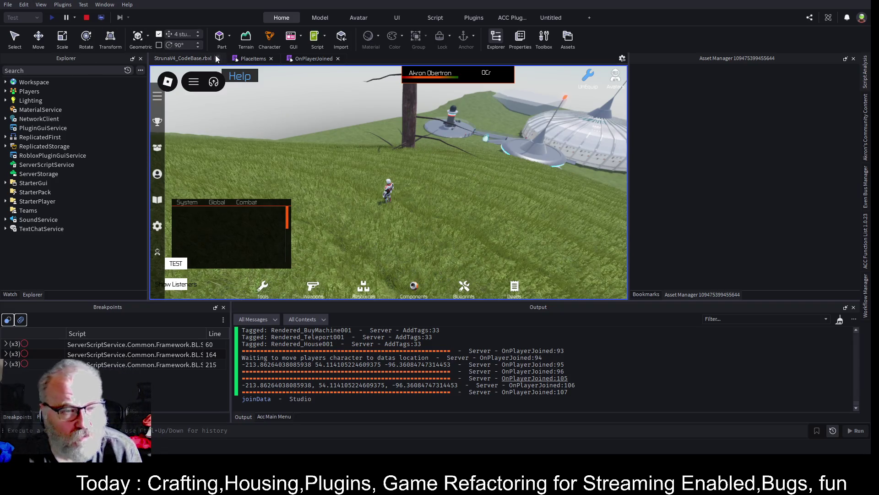
pyautogui.click(303, 58)
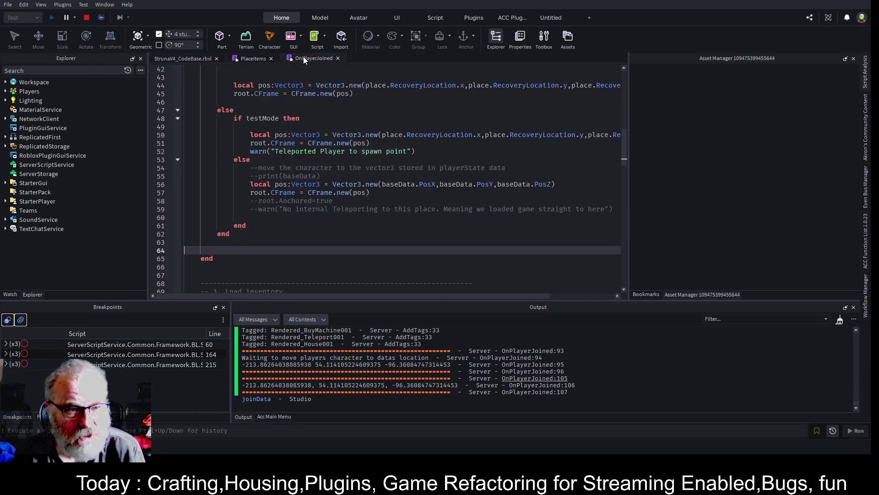
# Stop the playtest and add a task.spawn(function() block above player:LoadCharacter()
pyautogui.click(87, 18)
pyautogui.scroll(-3, 386, 173)
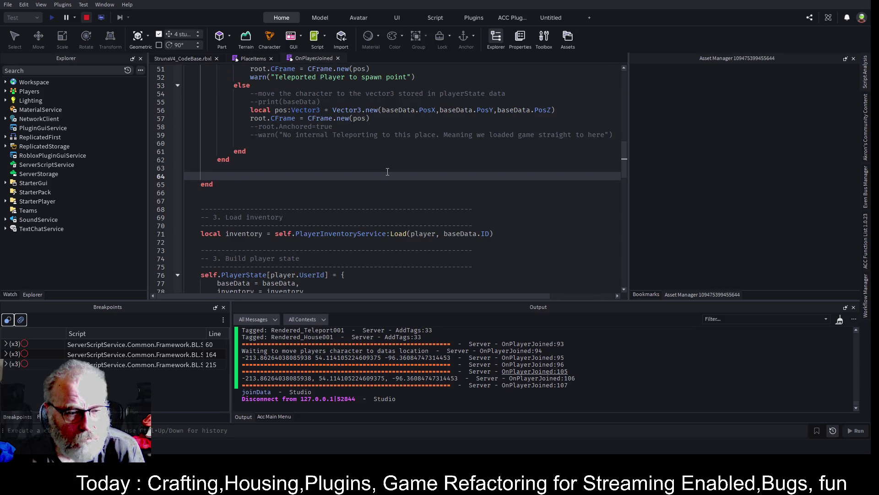
pyautogui.scroll(-9, 380, 180)
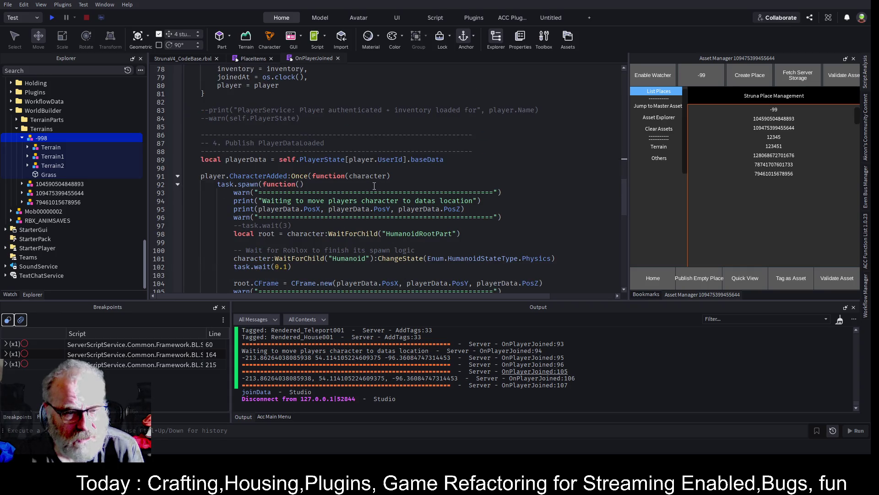
pyautogui.scroll(-3, 353, 183)
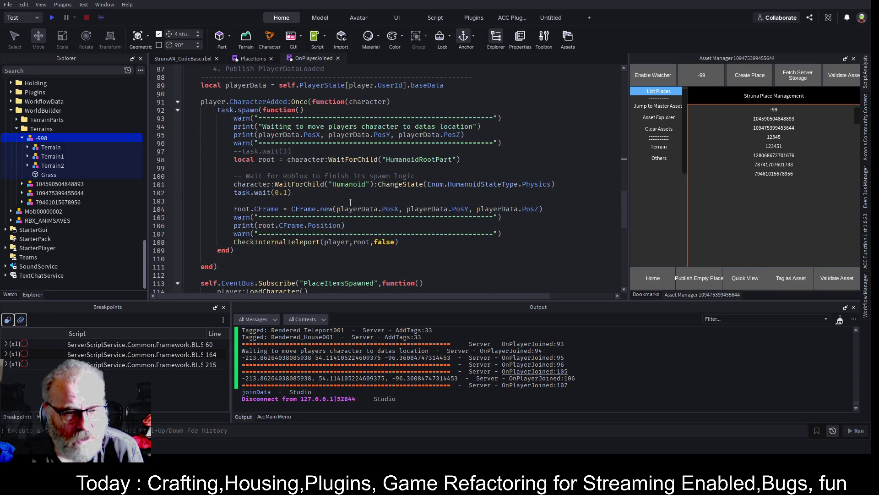
pyautogui.scroll(-1, 351, 202)
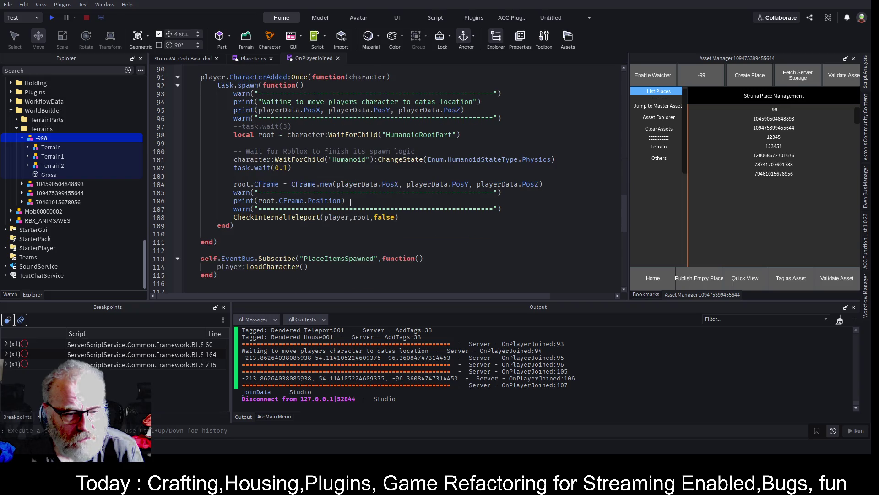
pyautogui.click(411, 266)
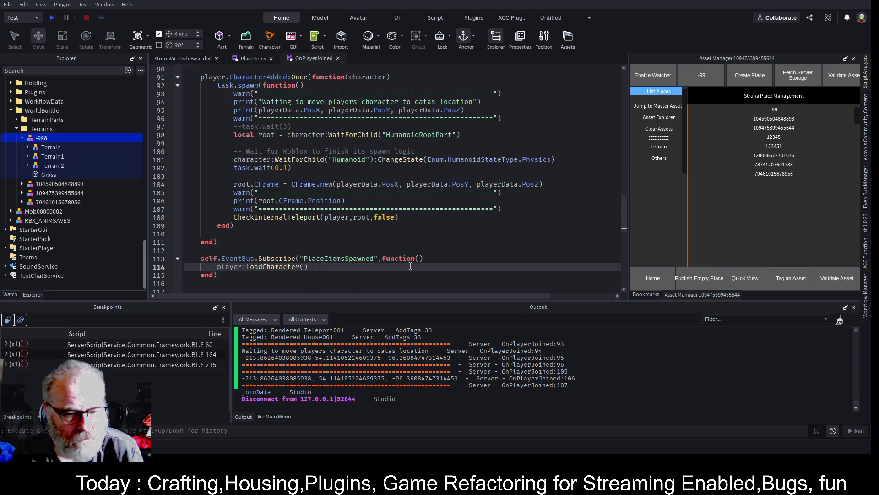
pyautogui.press('Home')
pyautogui.press('Return')
pyautogui.press('Up')
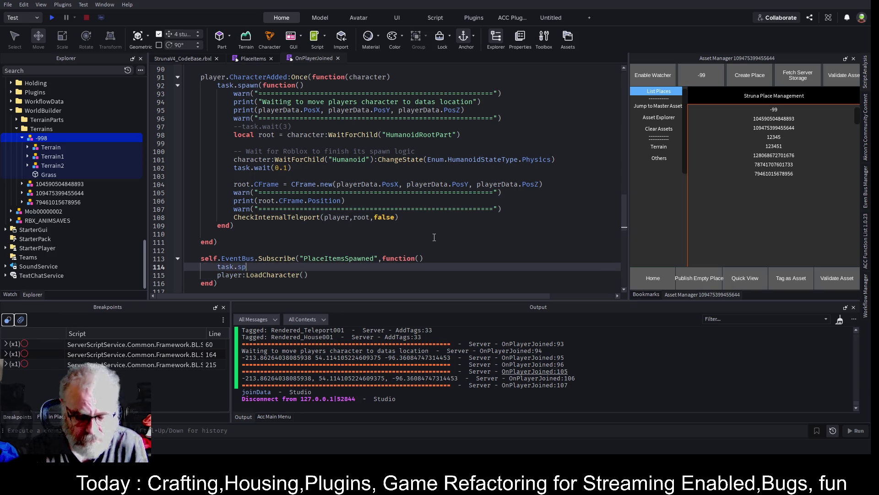
pyautogui.write('awn(')
pyautogui.write('function')
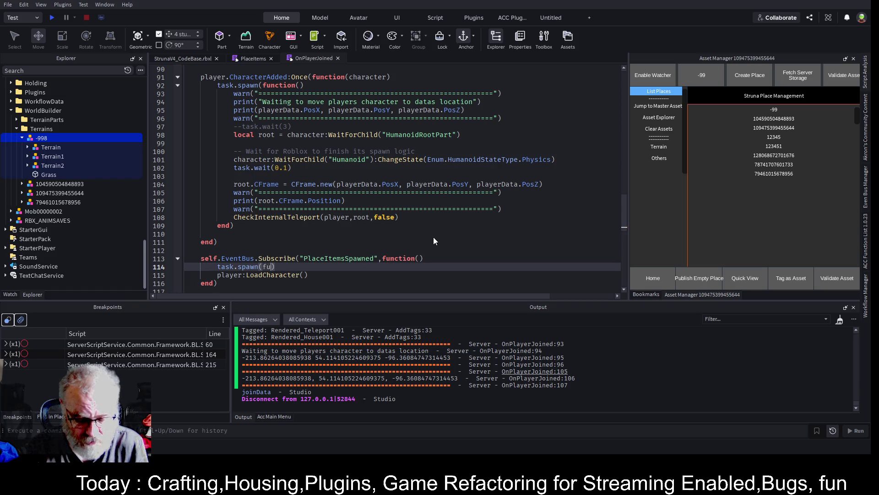
pyautogui.write('()')
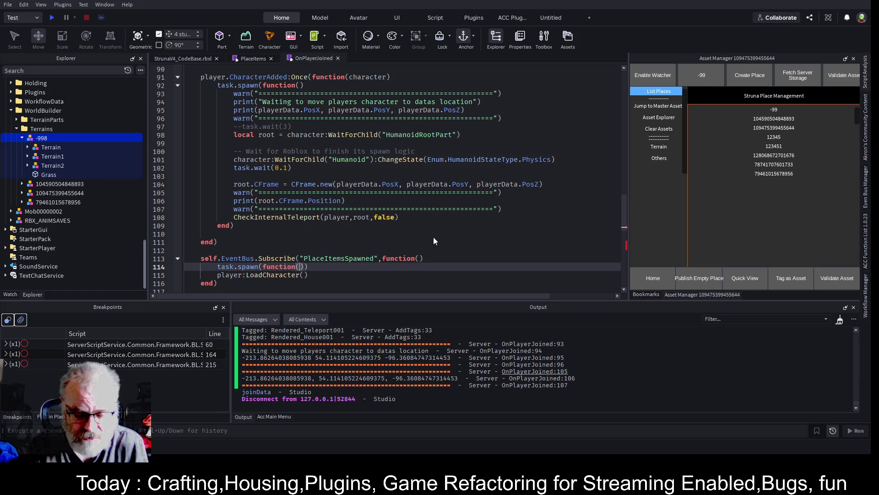
pyautogui.press('Return')
# Move player:LoadCharacter() into the spawned function after task.wait(20), and save the place
pyautogui.press('Down')
pyautogui.press('Down')
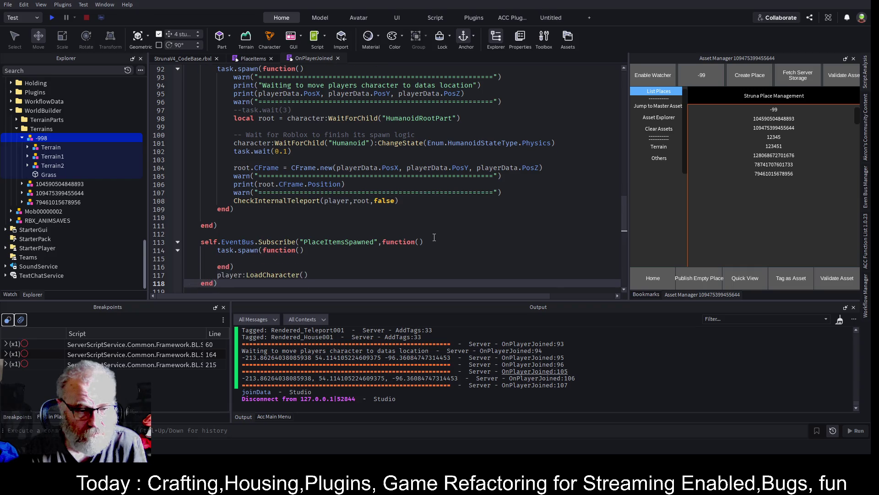
pyautogui.hotkey('shift', 'End')
pyautogui.hotkey('ctrl', 'x')
pyautogui.press('Up')
pyautogui.press('Up')
pyautogui.hotkey('ctrl', 'v')
pyautogui.press('Up')
pyautogui.press('Return')
pyautogui.write('task')
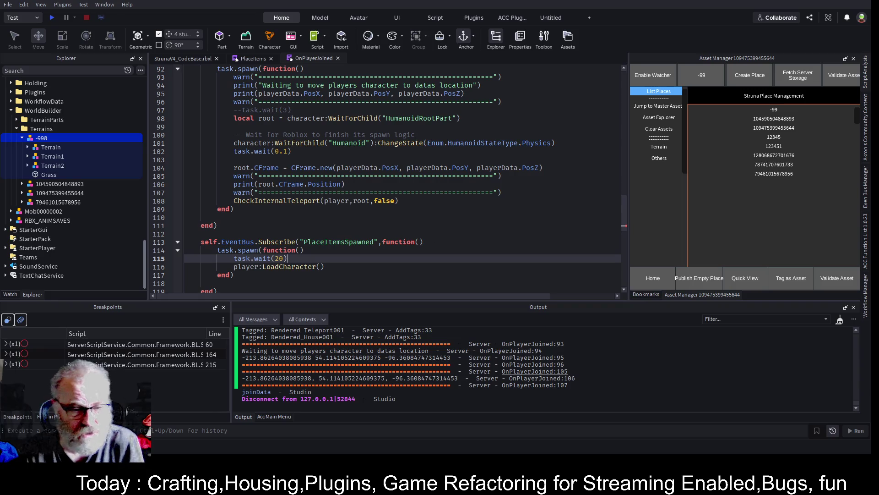
pyautogui.hotkey('ctrl', 's')
pyautogui.click(161, 59)
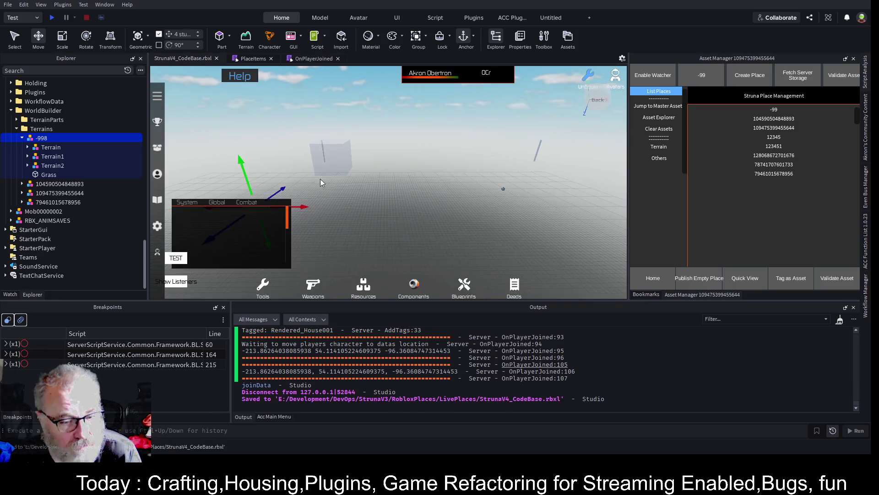
# Playtest, walk the character from the dome onto the grassy hill, and review the OnPlayerJoined position logs
pyautogui.click(51, 19)
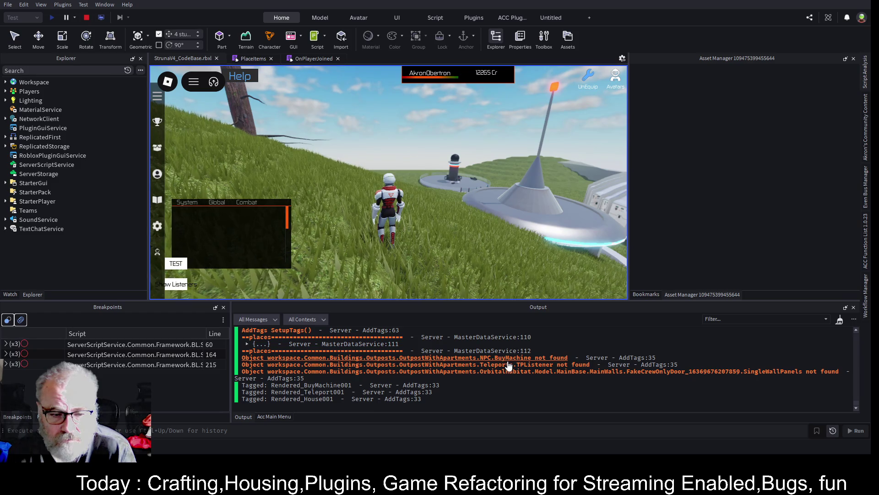
pyautogui.scroll(2, 509, 365)
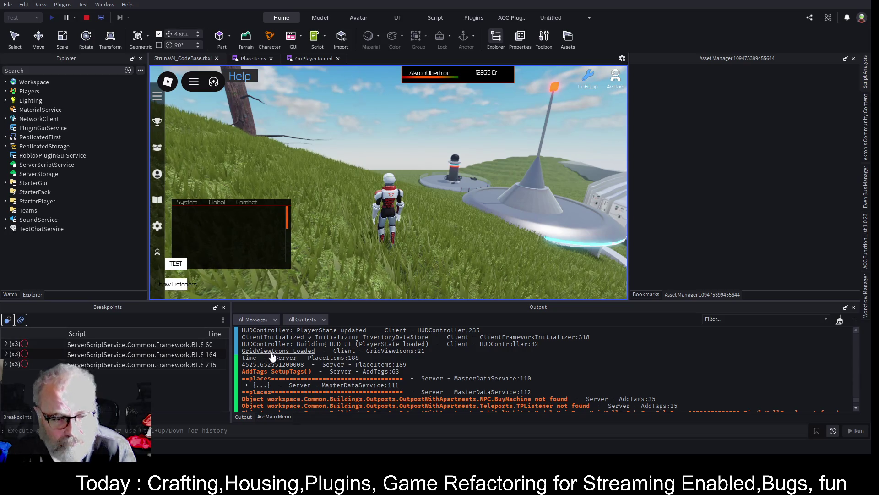
pyautogui.click(466, 237)
pyautogui.click(488, 237)
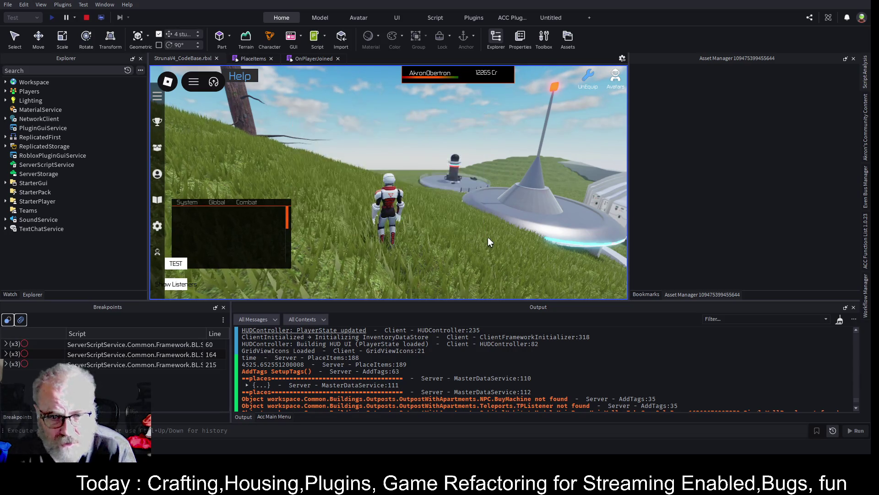
pyautogui.press('d')
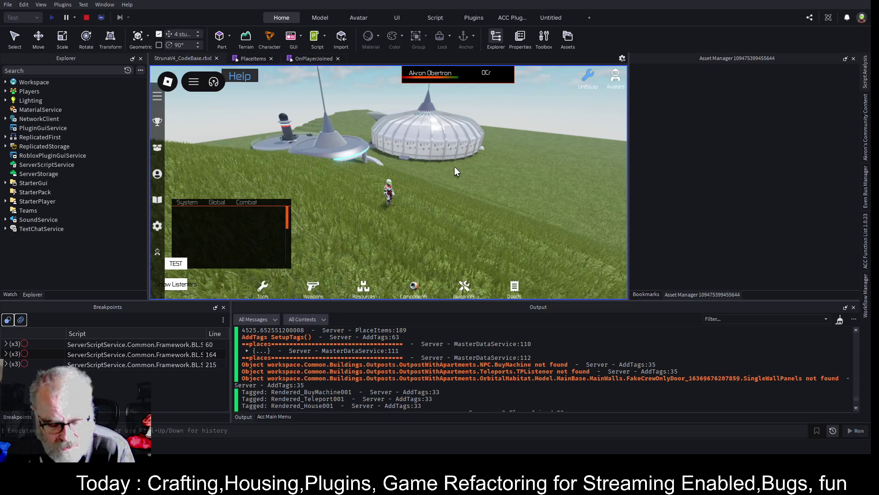
pyautogui.press('s')
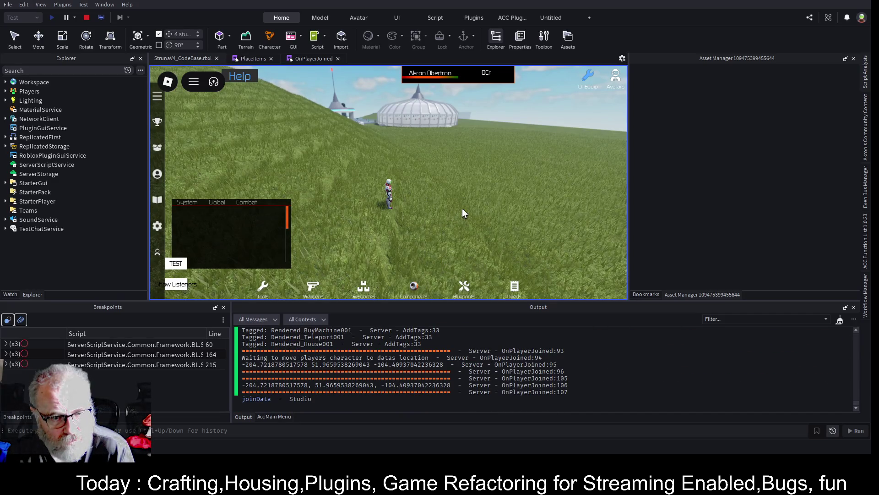
pyautogui.press('Left')
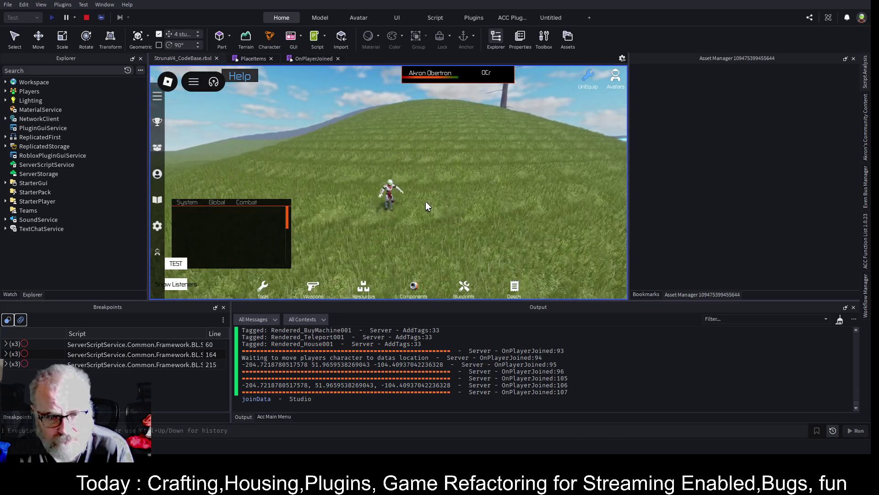
pyautogui.scroll(3, 566, 363)
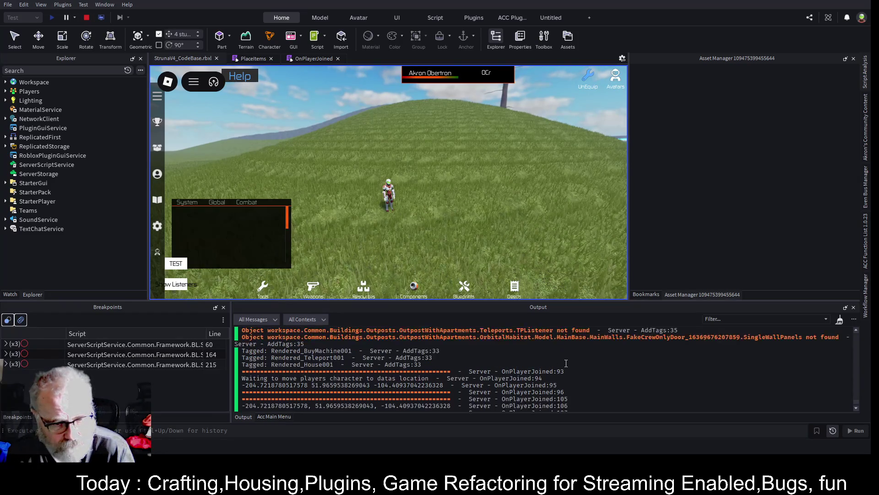
pyautogui.scroll(2, 566, 363)
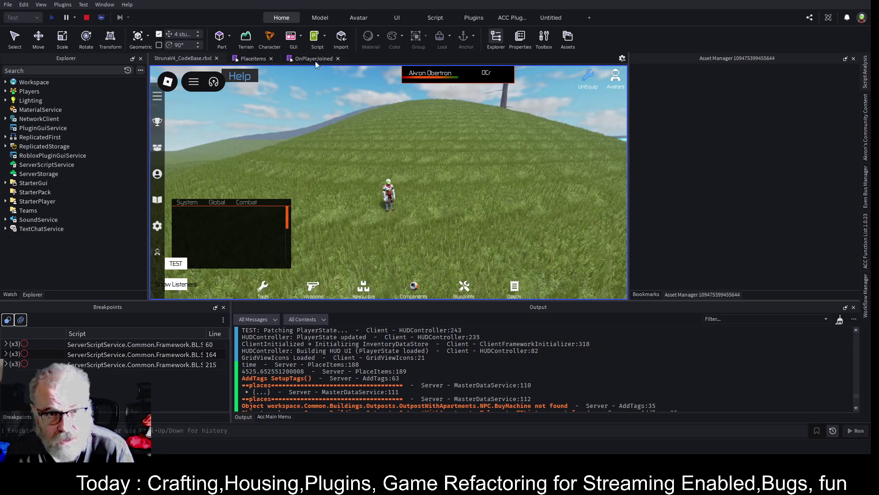
# Comment out the task.spawn block with task.wait(20) and LoadCharacter on lines 114–117, then stop the playtest
pyautogui.click(303, 56)
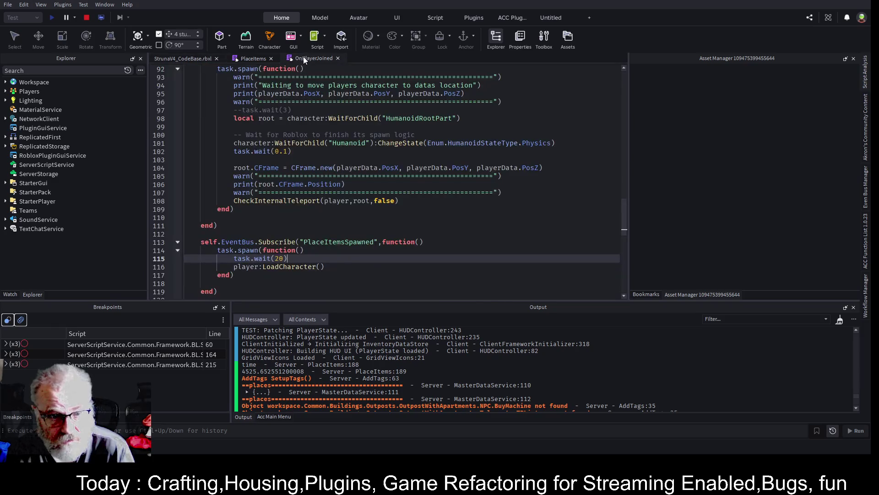
pyautogui.click(263, 267)
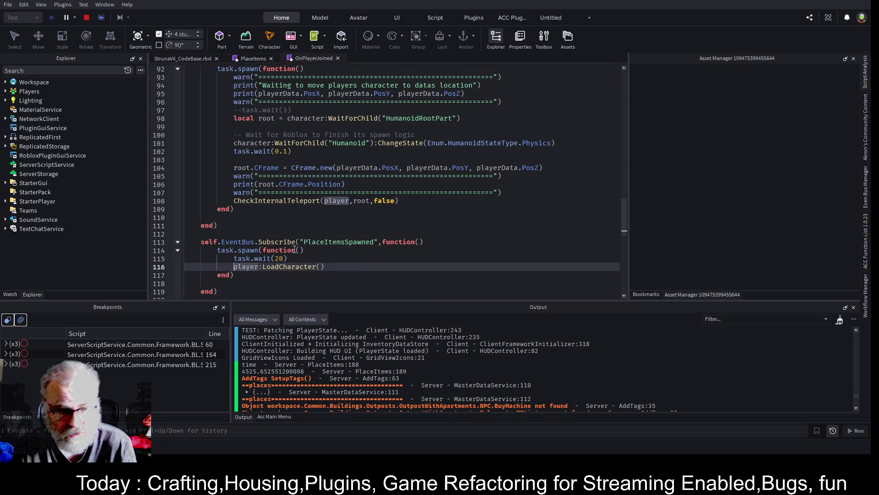
pyautogui.hotkey('ctrl', '/')
pyautogui.press('Up')
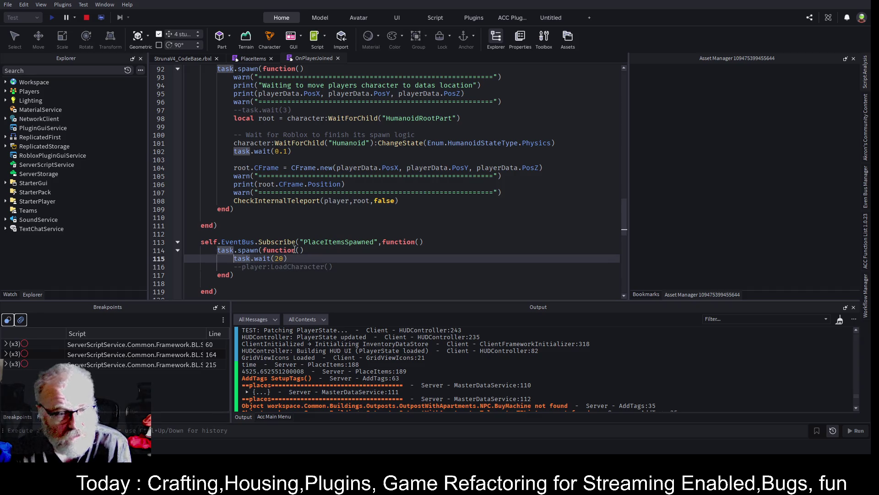
pyautogui.hotkey('ctrl', '/')
pyautogui.press('Up')
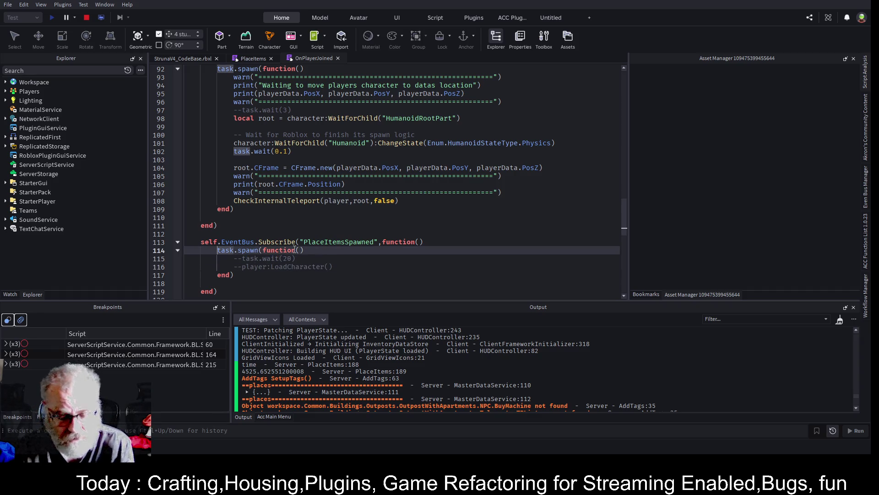
pyautogui.hotkey('ctrl', '/')
pyautogui.press('Down')
pyautogui.press('Down')
pyautogui.press('Down')
pyautogui.press('Up')
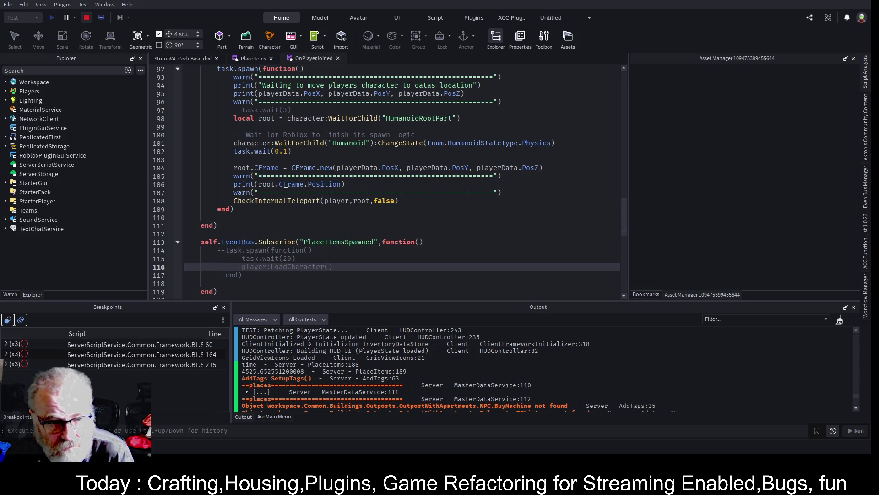
pyautogui.hotkey('shift', 'F5')
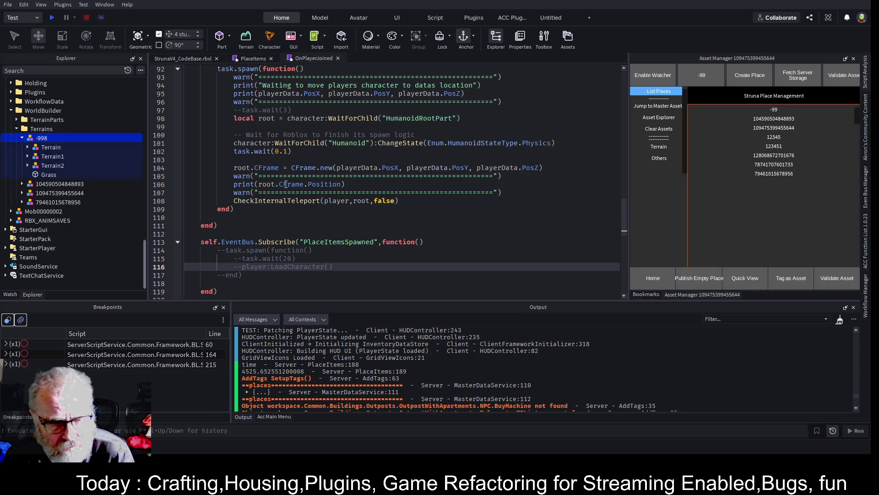
# Start a new playtest and run the character across the grassy field
pyautogui.click(53, 20)
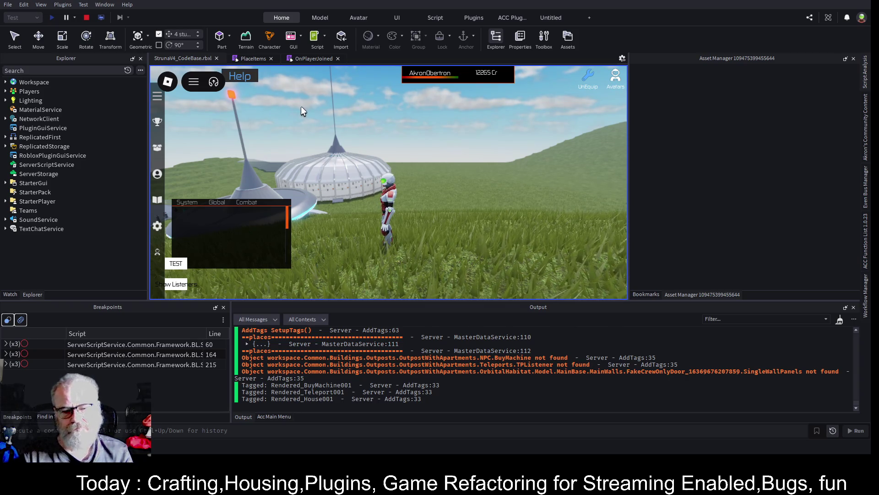
pyautogui.scroll(1, 367, 367)
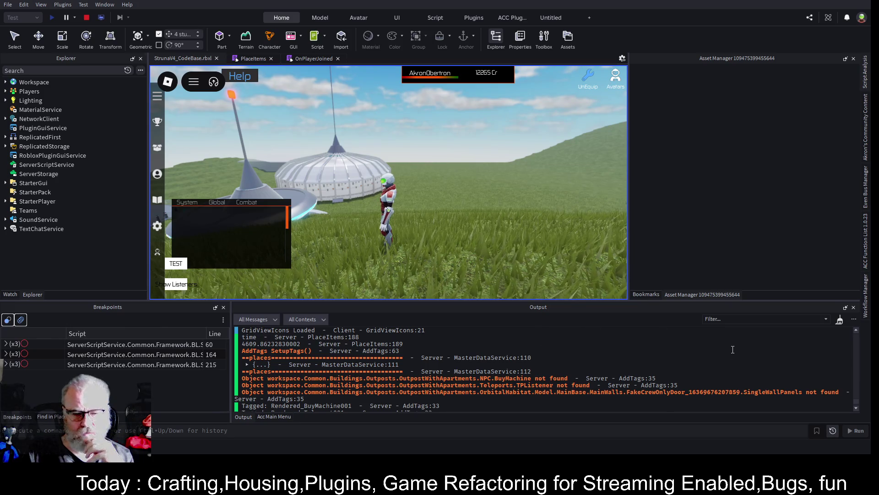
pyautogui.scroll(-1, 359, 364)
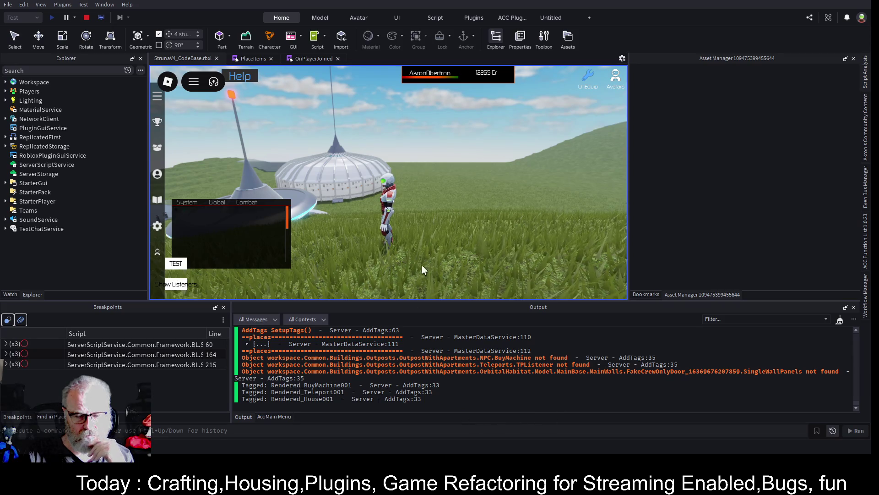
pyautogui.press('w')
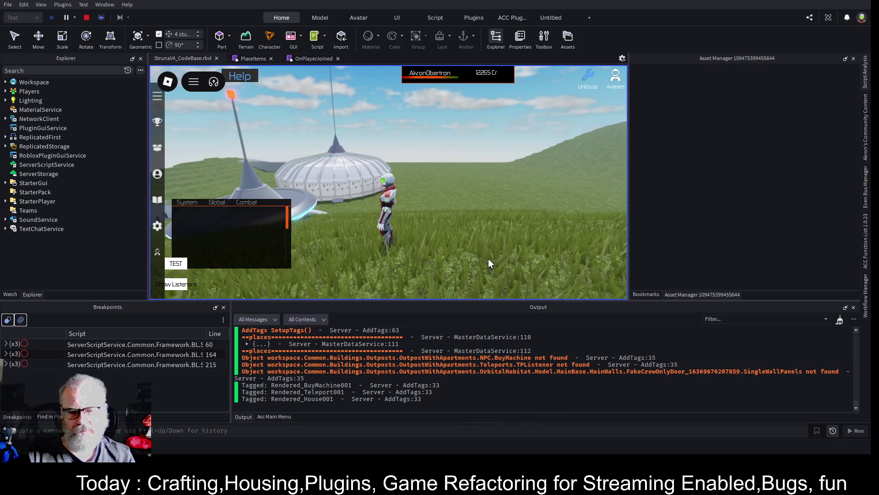
# Bring up the Tools inventory listing DE001, OME001 and OOF001, and choose OOF001
pyautogui.press('i')
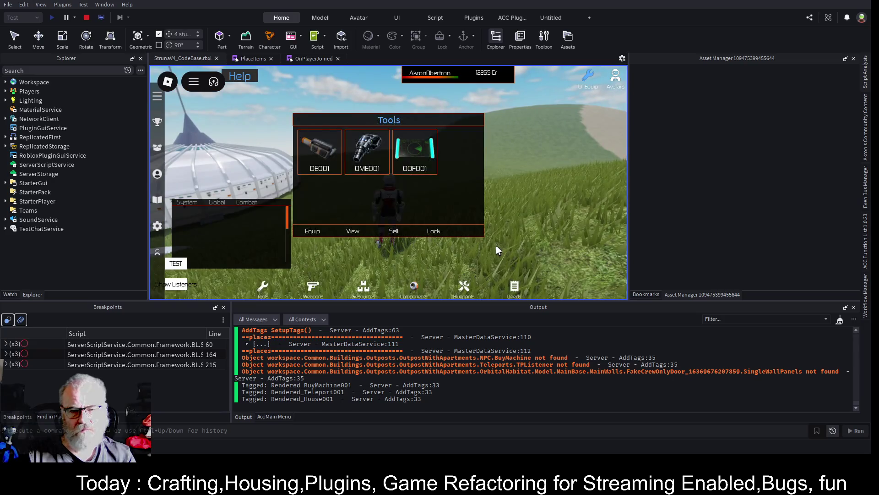
pyautogui.press('i')
pyautogui.press('s')
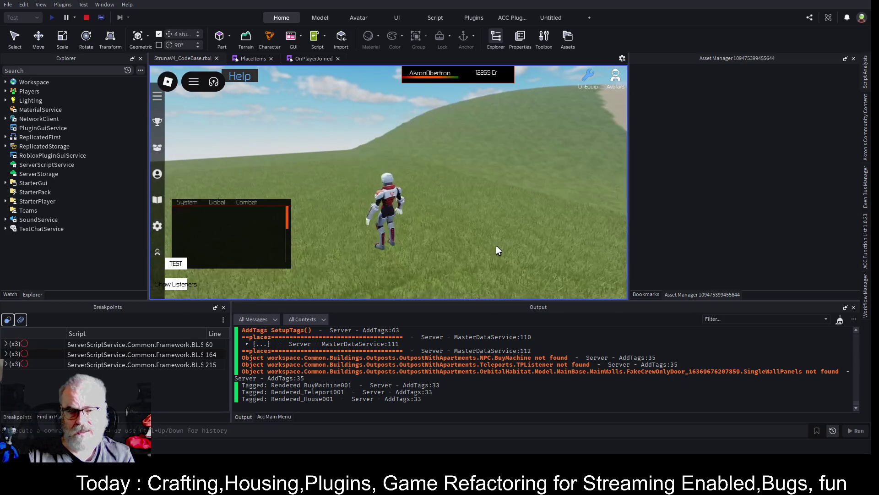
pyautogui.press('i')
pyautogui.press('i')
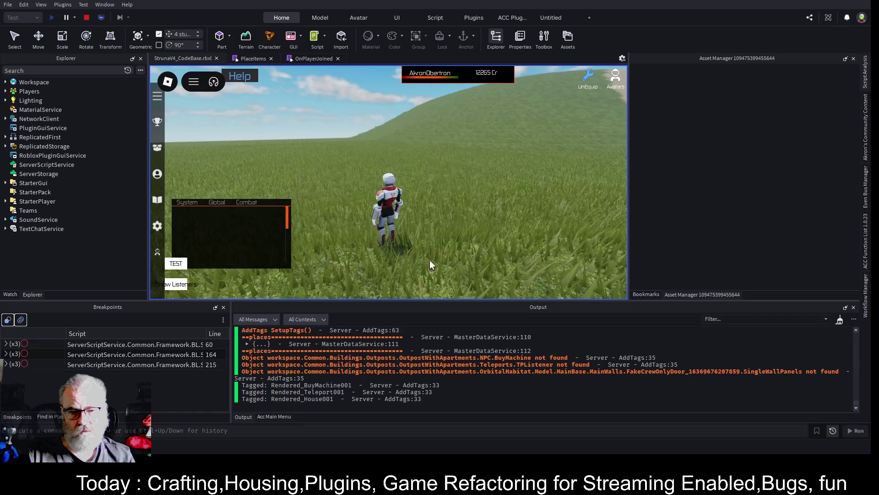
pyautogui.press('i')
pyautogui.click(421, 167)
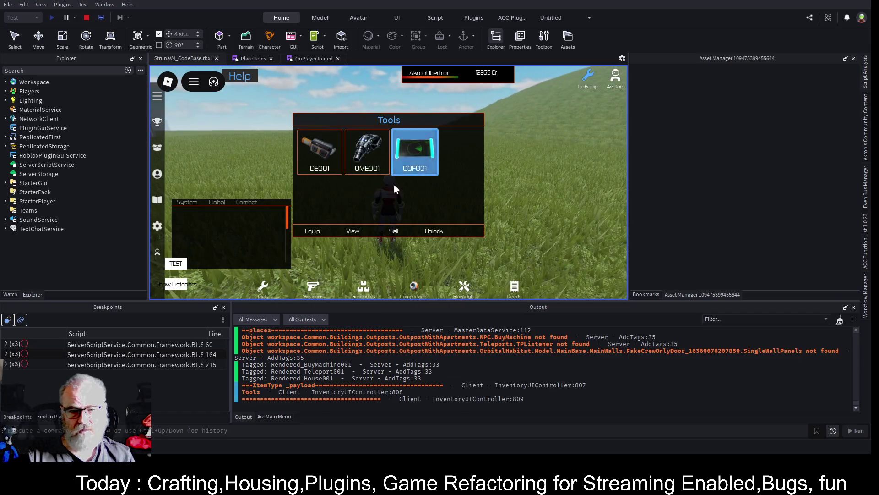
# Equip OOF001 and scan, finding 74 Mendelevium worth 666Cr, with the chat window moved up
pyautogui.click(310, 238)
pyautogui.click(421, 231)
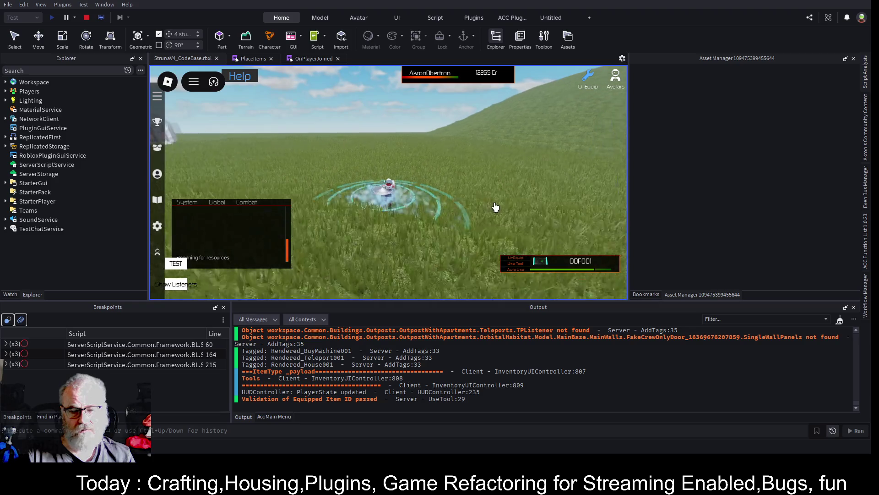
pyautogui.press('Left')
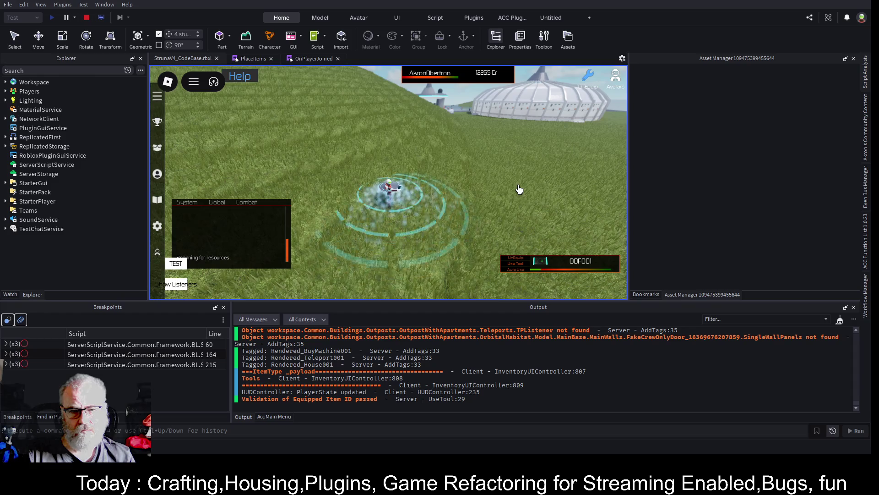
pyautogui.scroll(5, 453, 174)
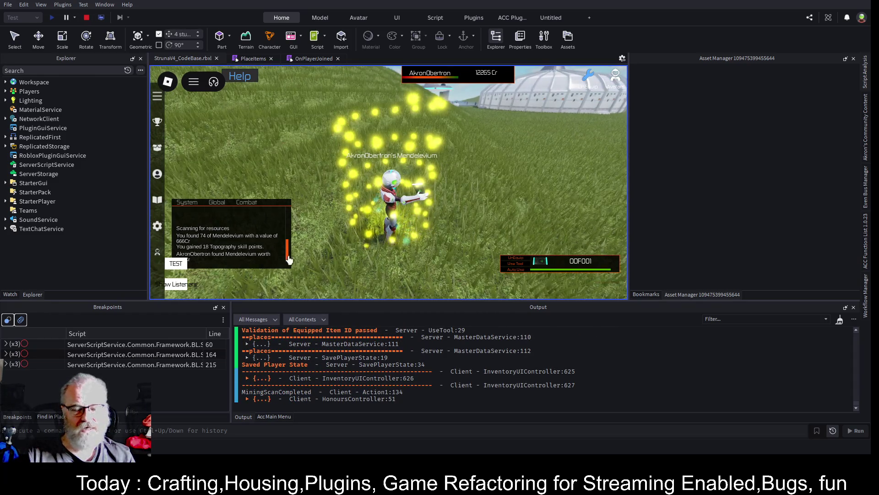
pyautogui.moveTo(253, 236); pyautogui.dragTo(261, 188)
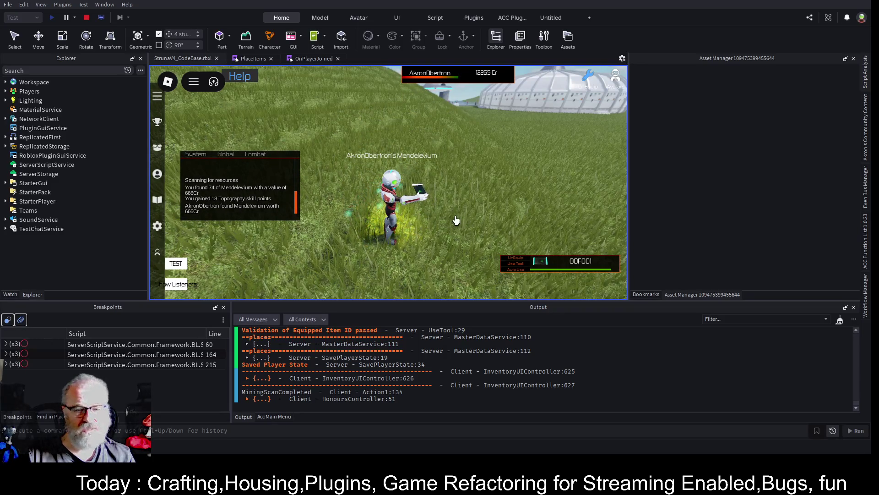
pyautogui.moveTo(454, 215); pyautogui.dragTo(467, 216)
# Sell the Mendelevium 74 deed from the Deeds inventory for 666Cr, leaving 12931 Cr
pyautogui.press('d')
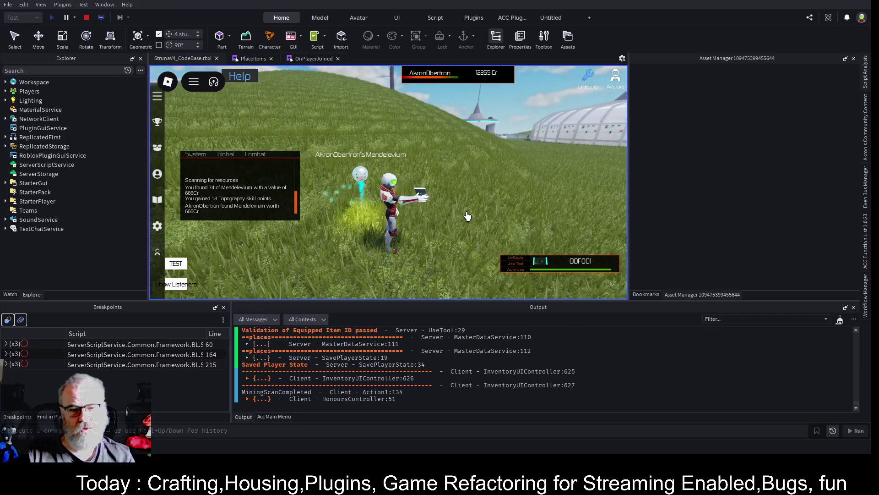
pyautogui.press('i')
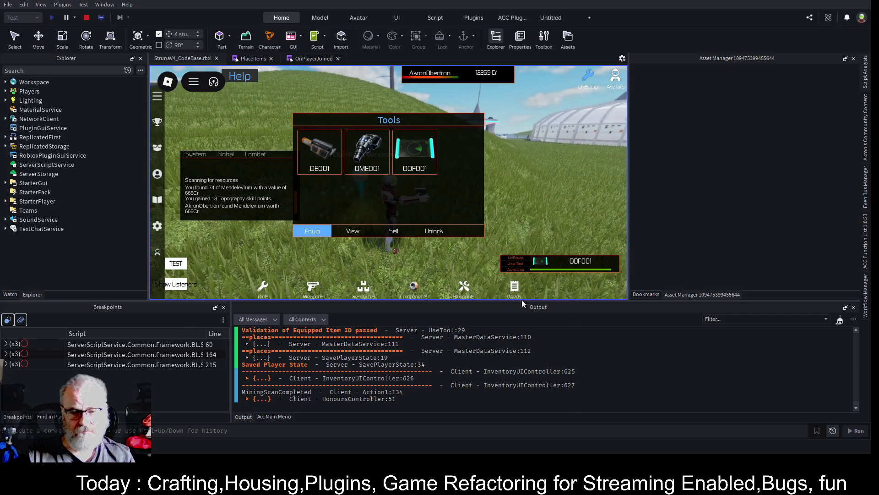
pyautogui.click(513, 290)
pyautogui.scroll(-5, 440, 156)
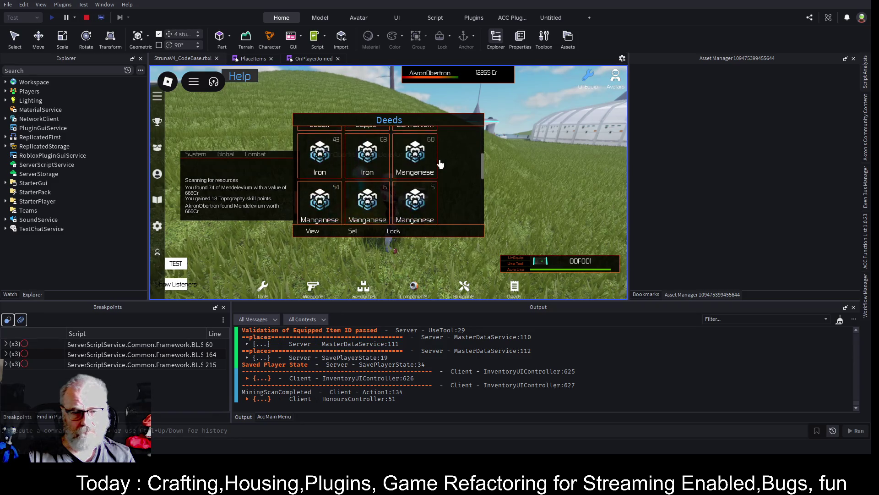
pyautogui.scroll(-2, 456, 187)
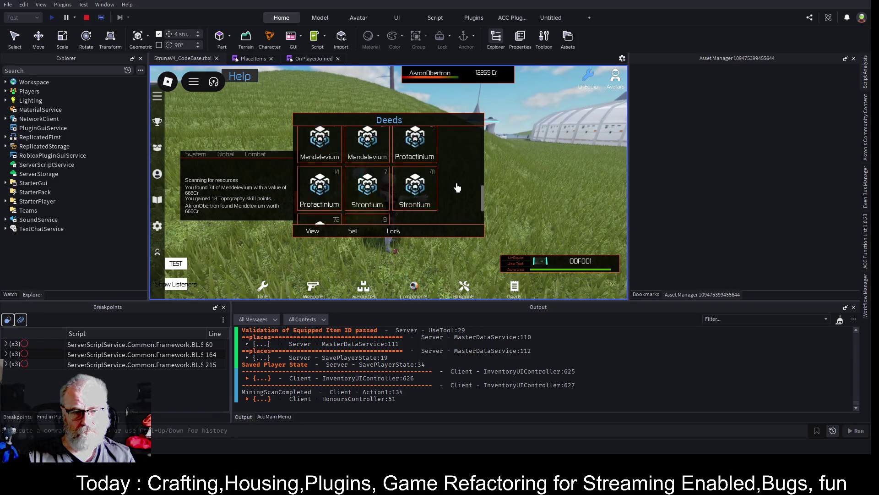
pyautogui.scroll(2, 444, 192)
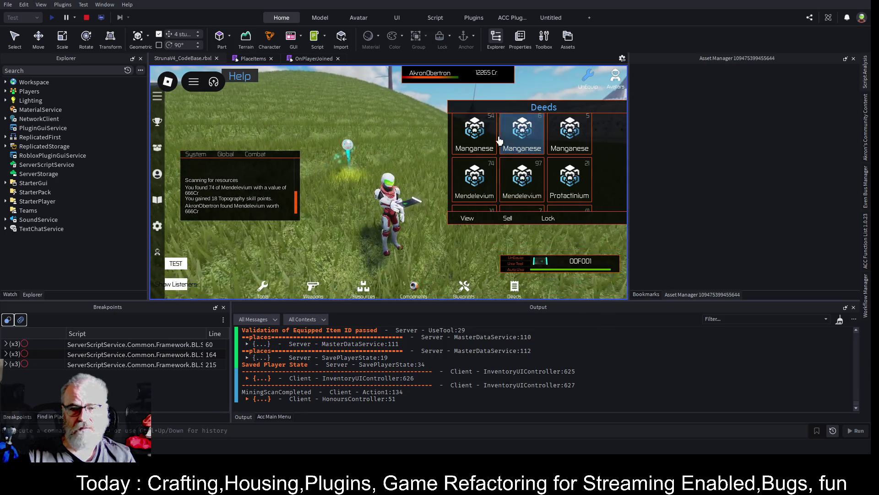
pyautogui.click(473, 186)
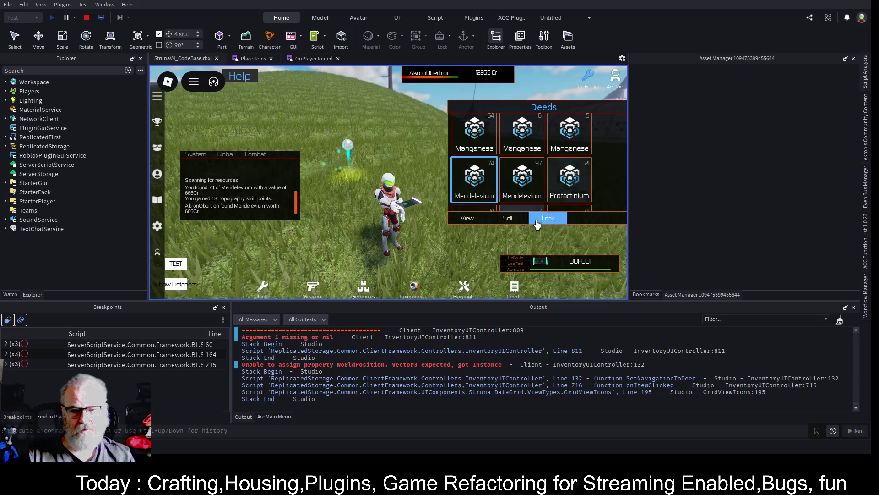
pyautogui.click(514, 221)
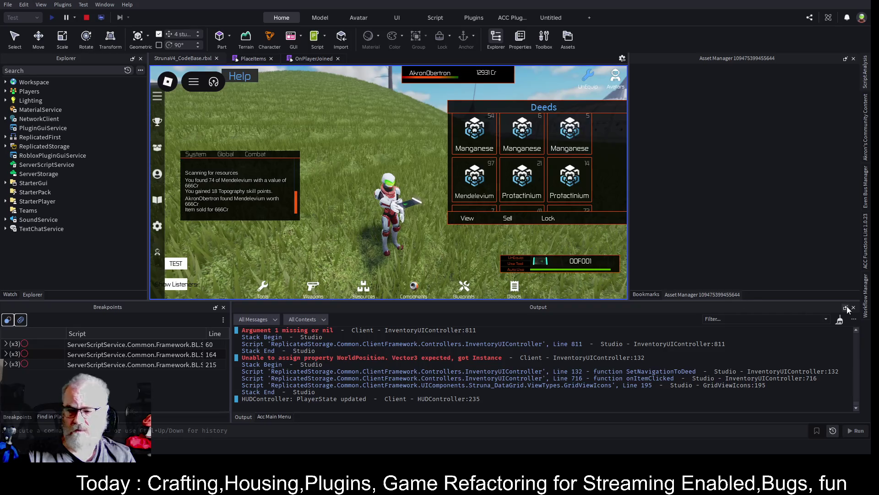
# Clear the Output log, close the Deeds inventory and run the character toward the dome
pyautogui.click(840, 321)
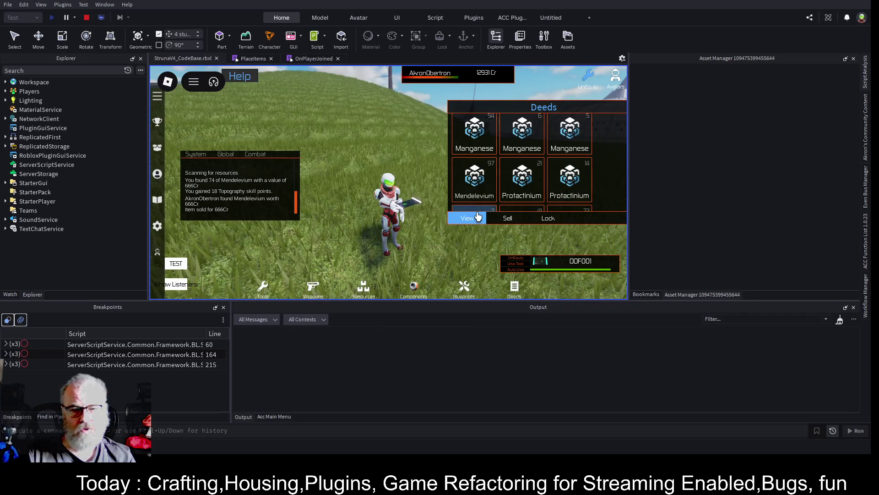
pyautogui.click(478, 184)
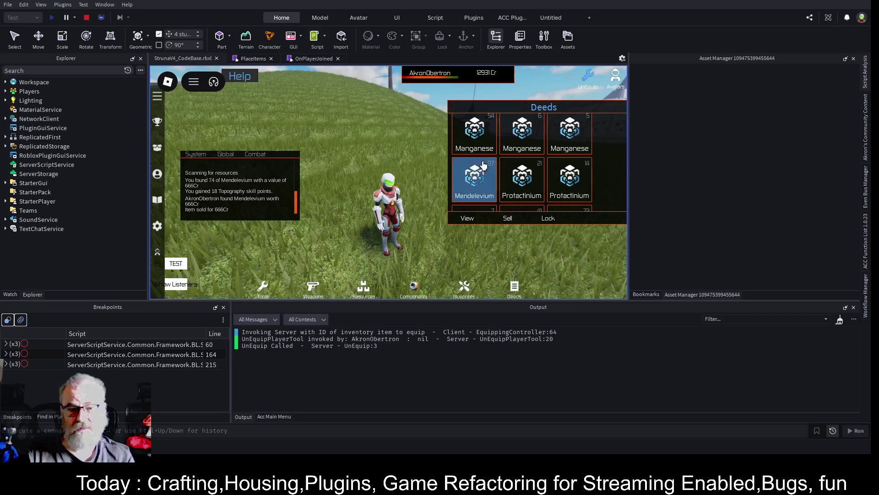
pyautogui.press('w')
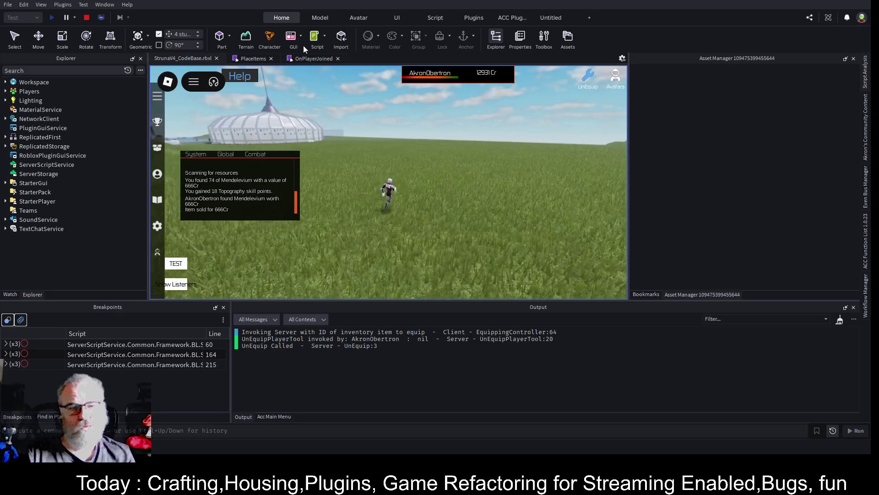
# Review OnPlayerJoined's LoadCharacter call on line 116 and the CFrame.new call on line 104
pyautogui.click(300, 59)
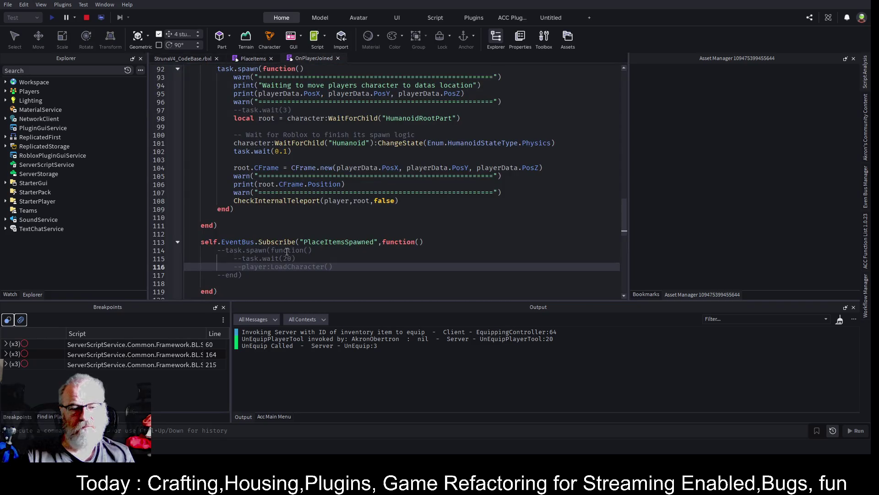
pyautogui.doubleClick(293, 267)
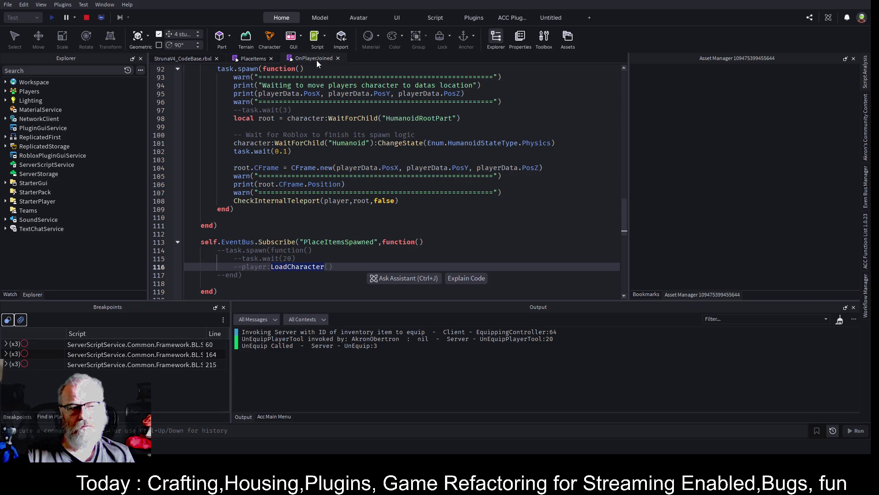
pyautogui.click(182, 58)
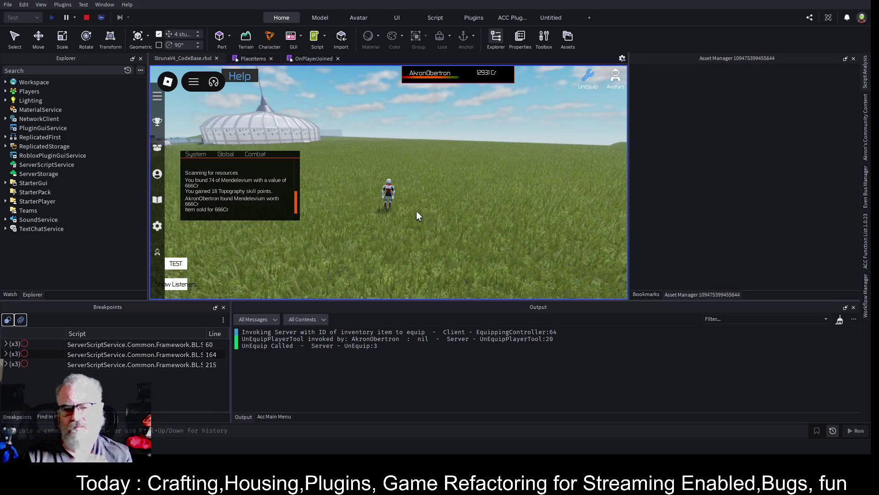
pyautogui.click(302, 58)
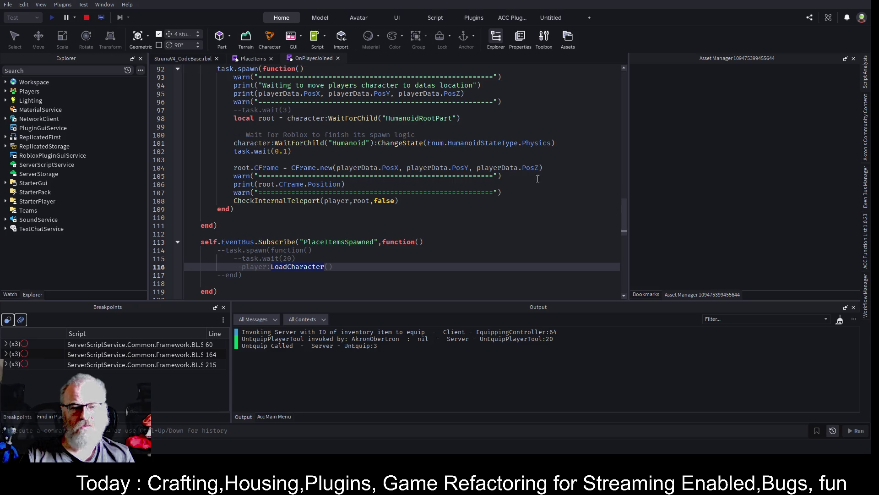
pyautogui.doubleClick(326, 168)
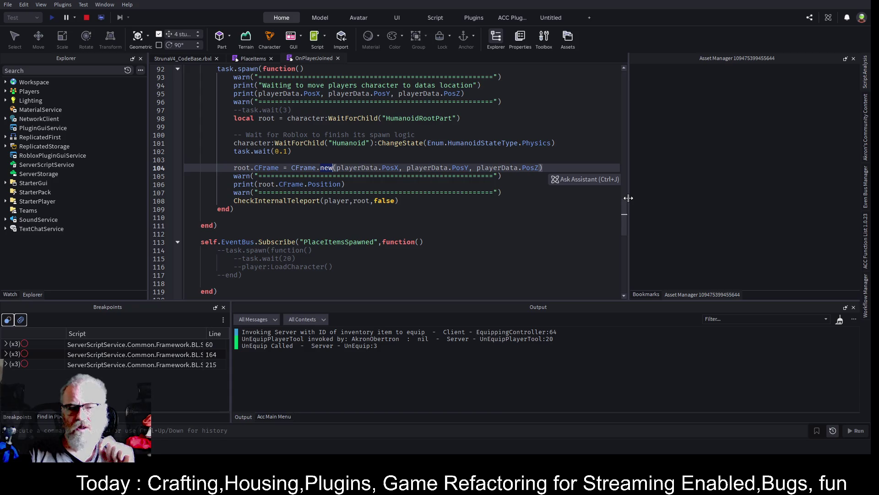
# Inspect the ChangeState line 101 and the task.wait(0.1) on line 102 in OnPlayerJoined
pyautogui.press('Up')
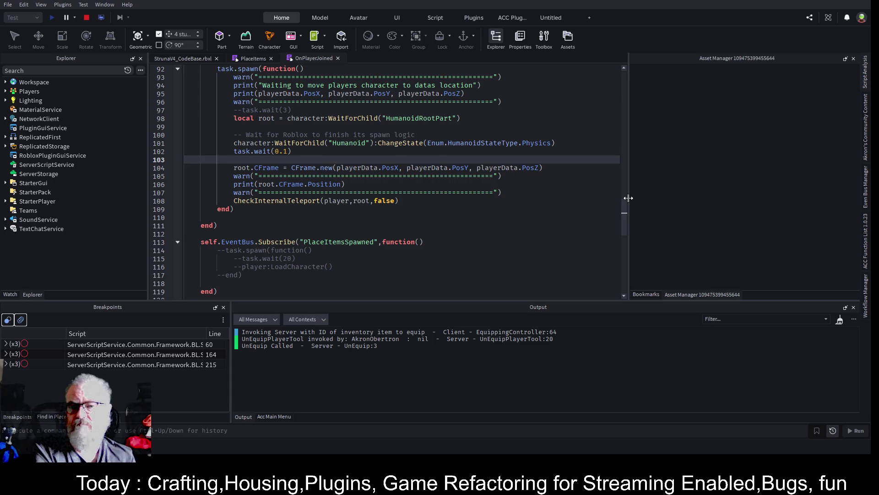
pyautogui.press('Left')
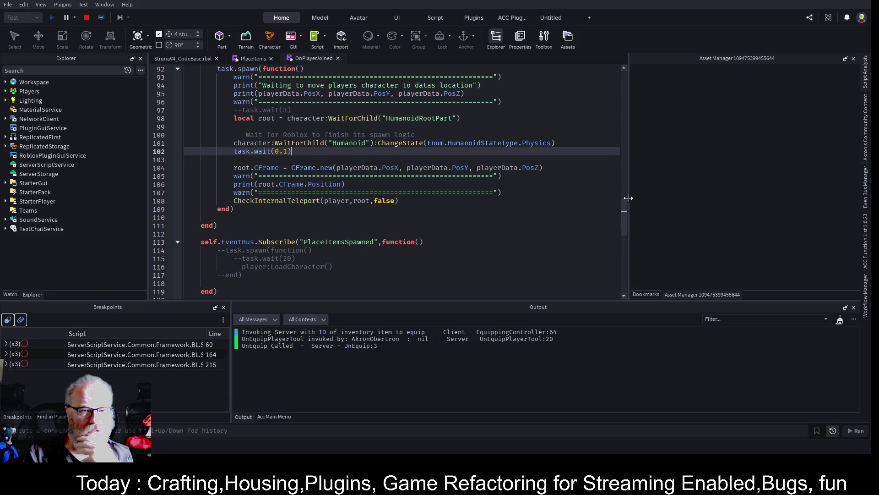
pyautogui.press('Up')
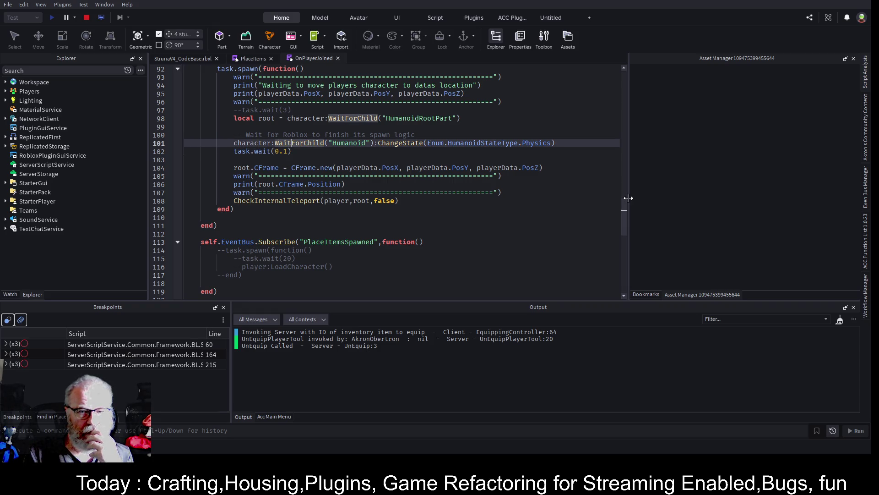
pyautogui.press('End')
pyautogui.press('Left')
pyautogui.hotkey('ctrl', 'shift', 'Left')
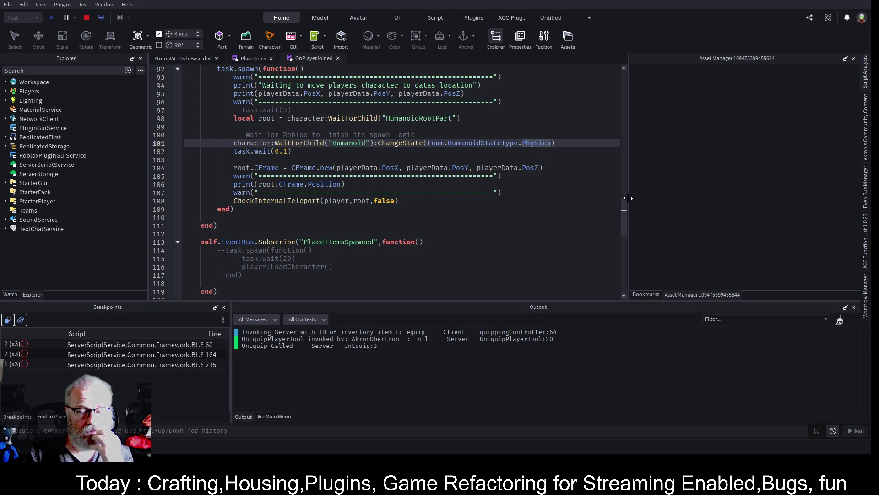
pyautogui.press('Down')
pyautogui.press('Down')
pyautogui.press('Down')
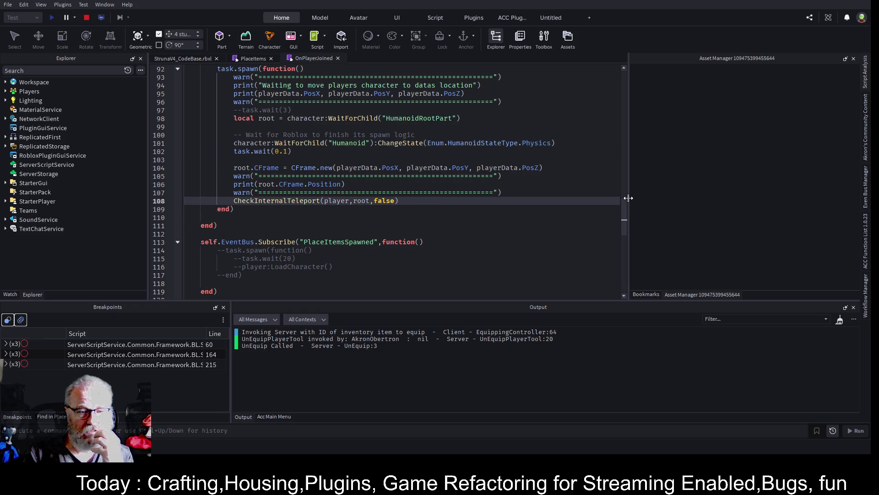
pyautogui.press('Up')
pyautogui.press('Up')
pyautogui.press('Up')
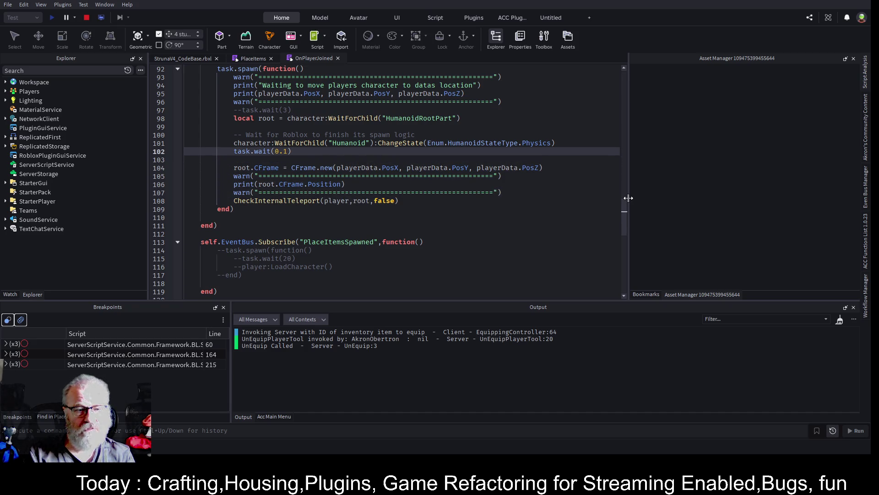
# Duplicate task.wait(0.1) onto line 103 as task.wait(20), then stop the playtest
pyautogui.hotkey('shift', 'Home')
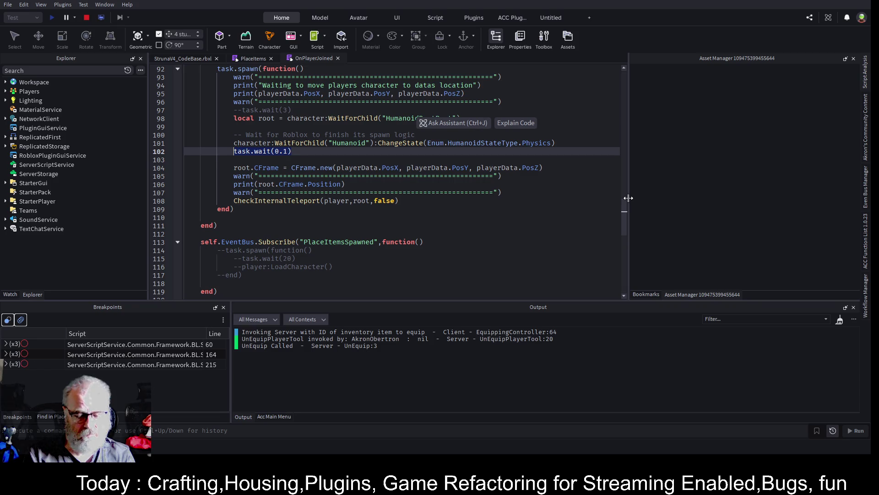
pyautogui.hotkey('ctrl', 'c')
pyautogui.press('Down')
pyautogui.hotkey('ctrl', 'v')
pyautogui.press('Left')
pyautogui.press('Left')
pyautogui.press('Delete')
pyautogui.press('Delete')
pyautogui.press('Delete')
pyautogui.write('20')
pyautogui.press('Up')
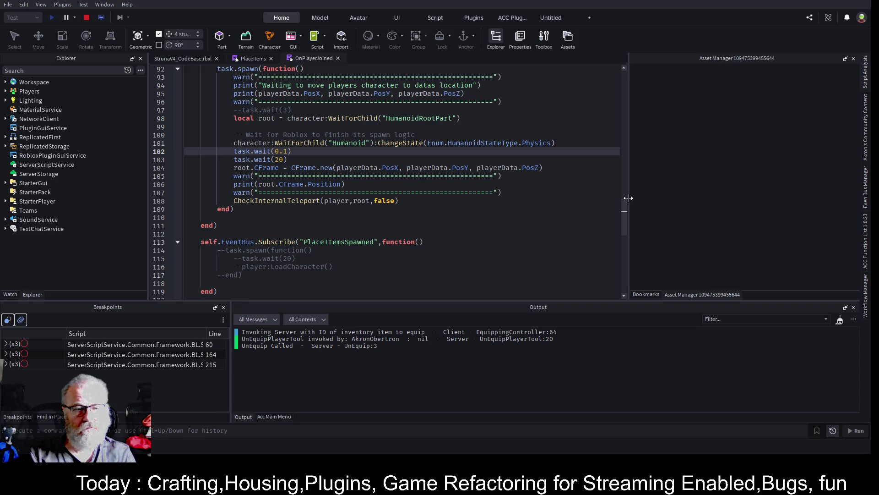
pyautogui.click(87, 17)
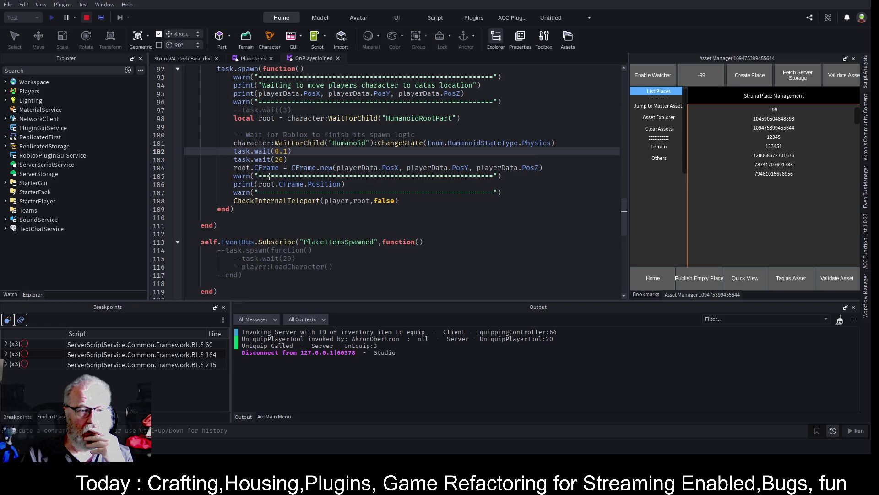
# Focus the SpawnLocation and read its position -209.549, 500, -91.886 and size 12, 0.1, 12
pyautogui.click(196, 59)
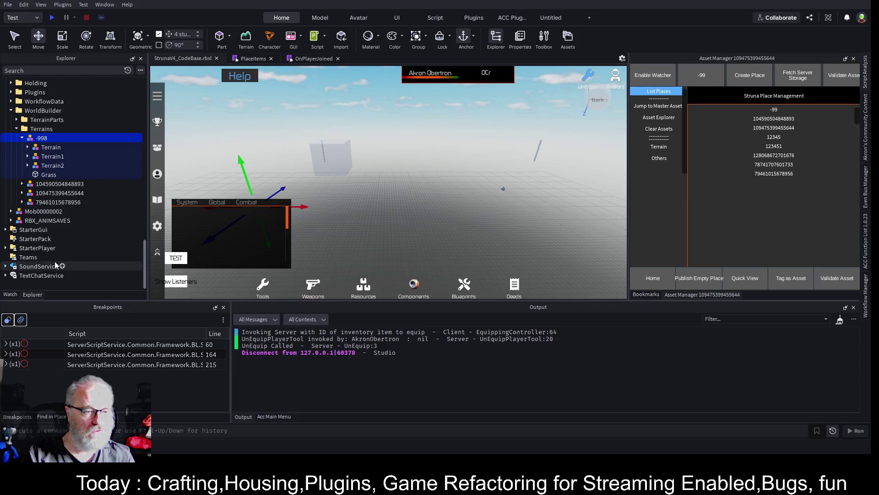
pyautogui.scroll(15, 73, 185)
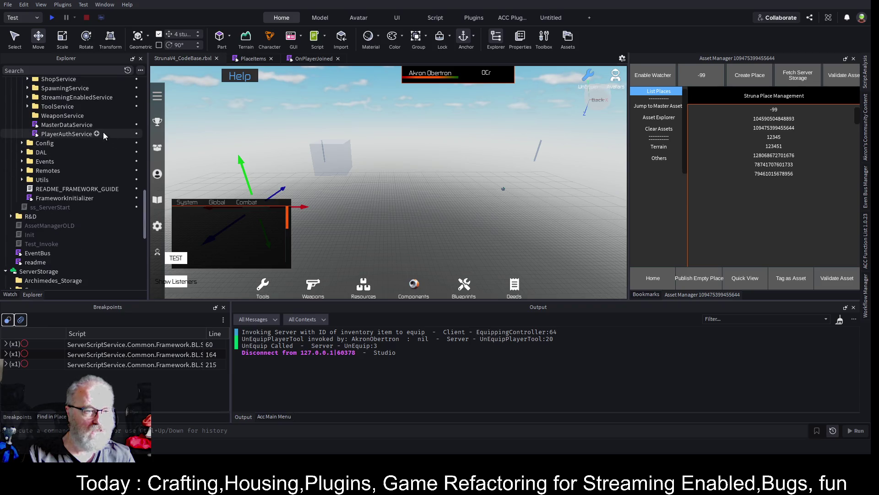
pyautogui.scroll(6, 66, 181)
pyautogui.scroll(20, 67, 180)
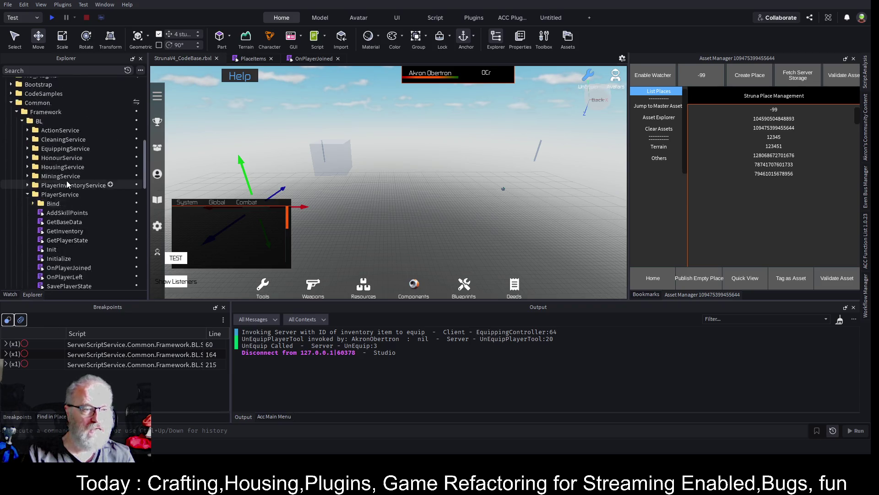
pyautogui.click(100, 220)
pyautogui.press('f')
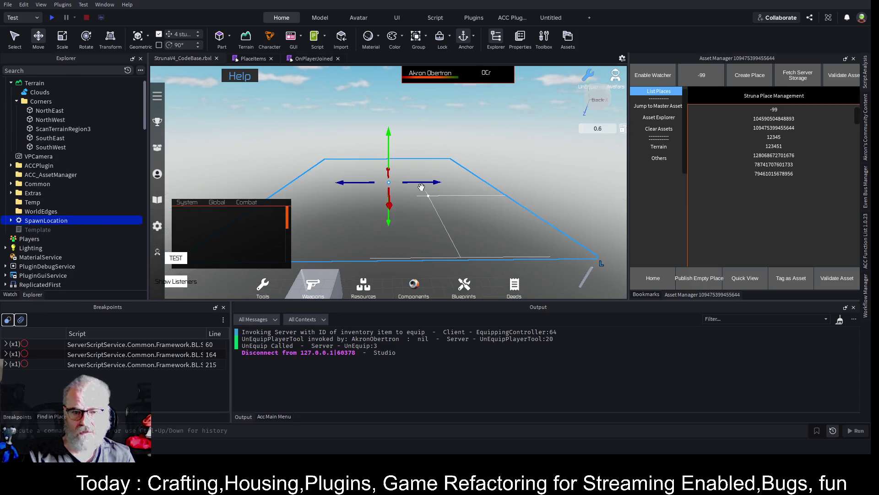
pyautogui.hotkey('ctrl', 'shift', 'p')
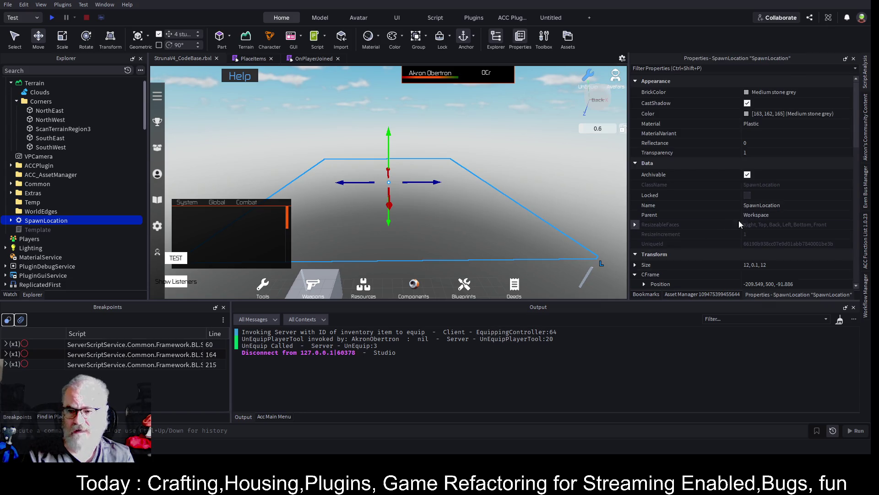
pyautogui.click(644, 223)
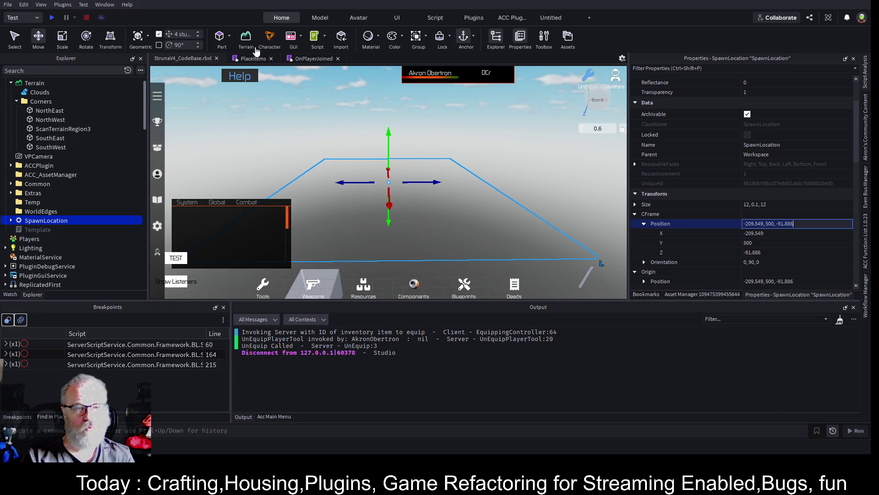
pyautogui.click(314, 58)
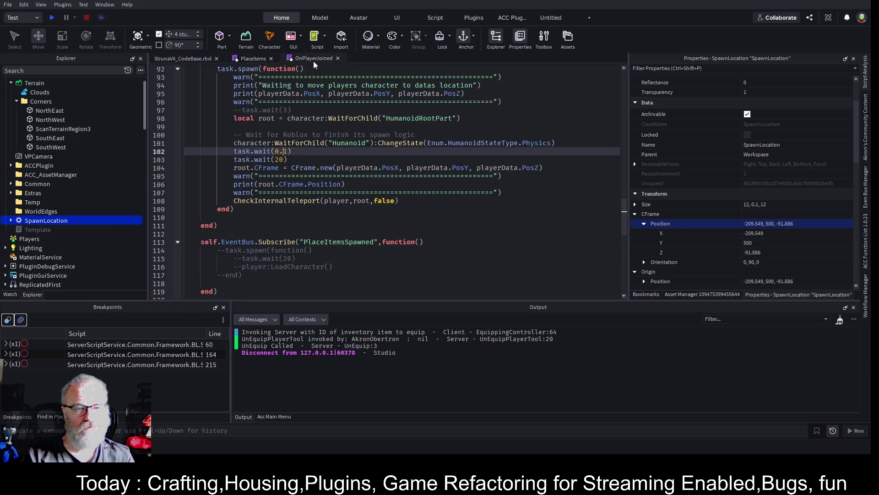
pyautogui.click(195, 58)
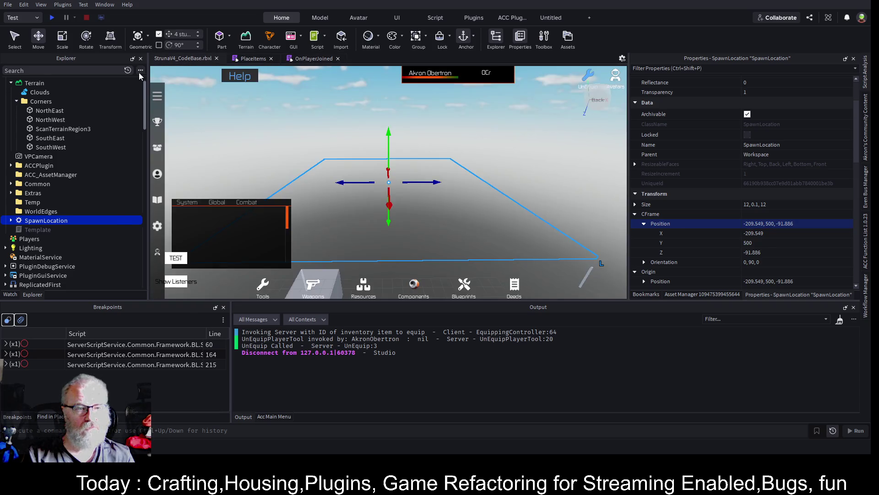
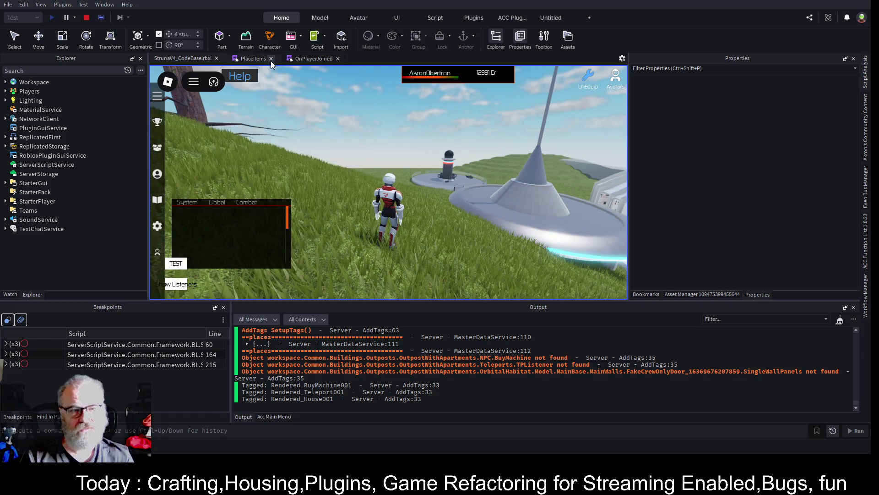
# Open OnPlayerJoined at the task.wait(20) line and select the 'Waiting to move players character' message
pyautogui.click(322, 60)
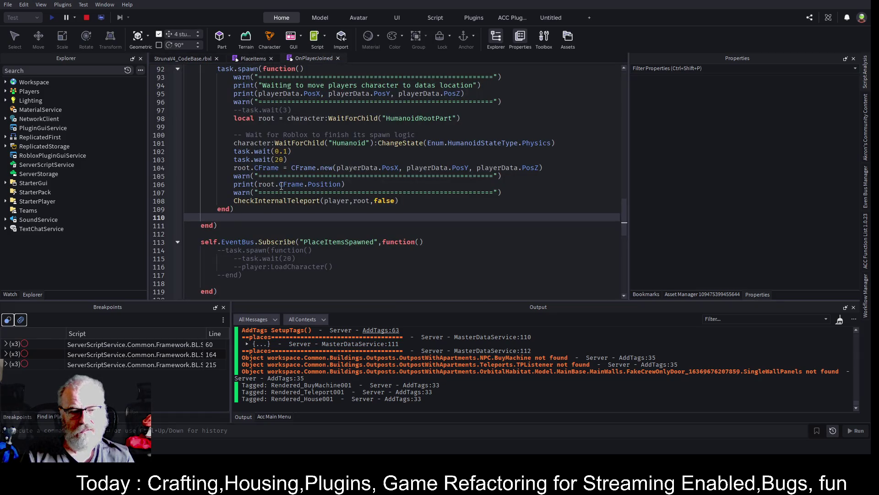
pyautogui.click(343, 160)
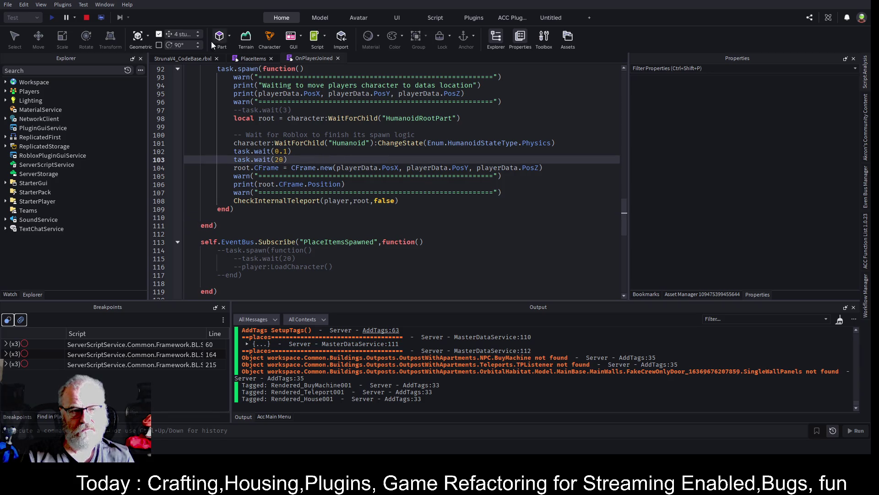
pyautogui.click(180, 57)
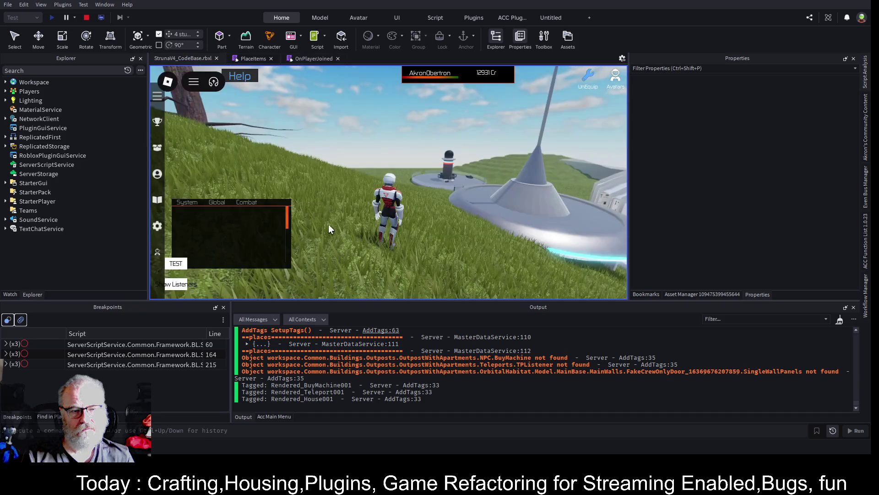
pyautogui.click(314, 59)
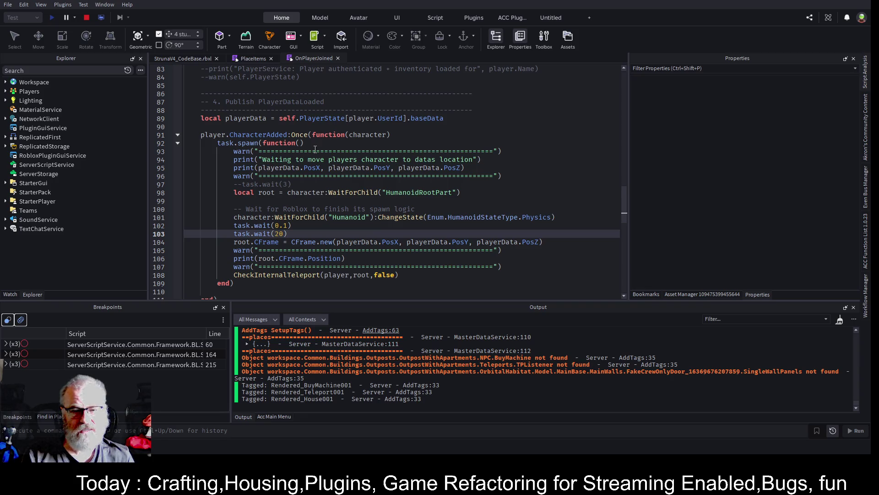
pyautogui.moveTo(263, 158); pyautogui.dragTo(398, 162)
# Filter the Output log by the copied 'Waiting to move players character' message
pyautogui.hotkey('ctrl', 'c')
pyautogui.click(765, 318)
pyautogui.hotkey('ctrl', 'v')
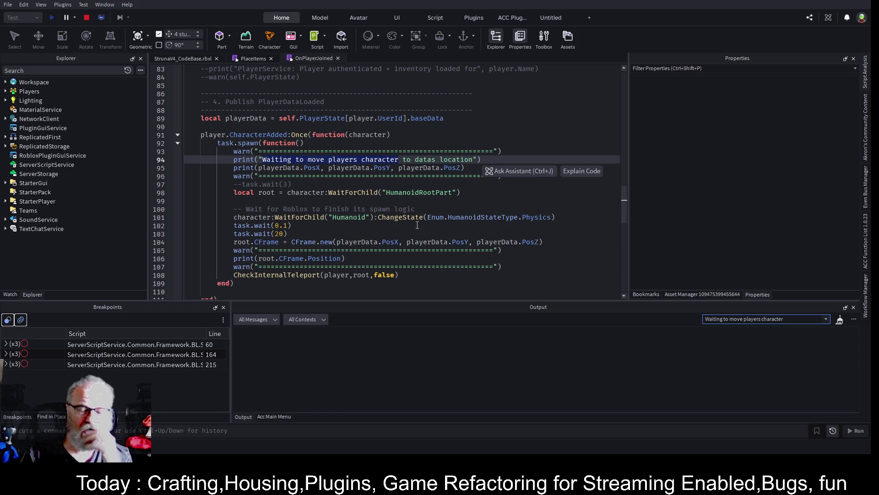
pyautogui.click(417, 200)
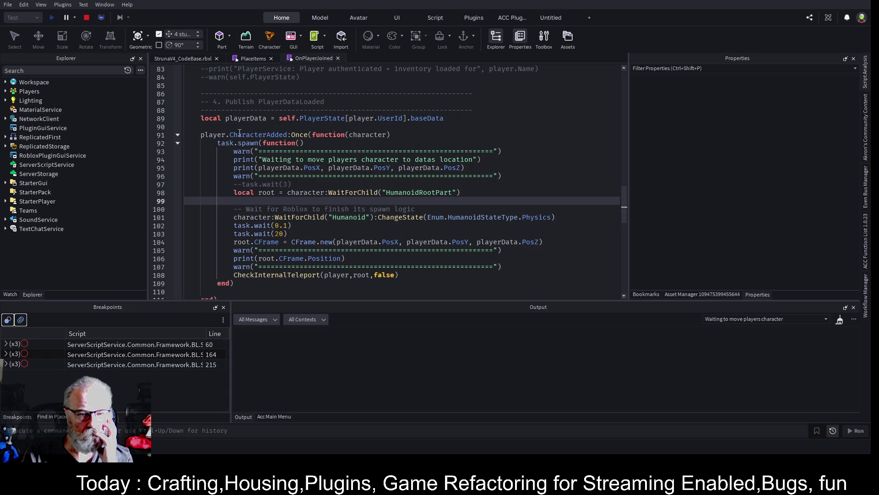
# Select the character:WaitForChild call on line 101 and bring up an empty Find in Place search
pyautogui.scroll(-1, 322, 126)
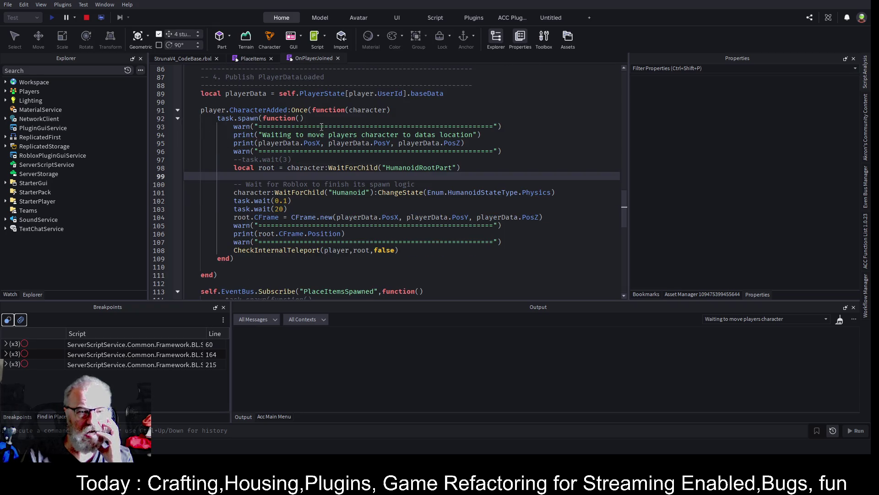
pyautogui.scroll(-3, 322, 127)
pyautogui.doubleClick(297, 251)
pyautogui.scroll(2, 424, 140)
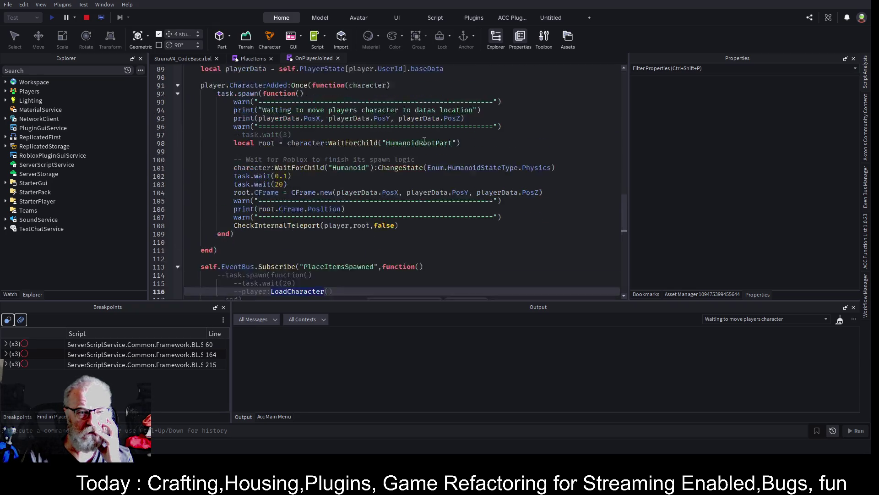
pyautogui.scroll(1, 424, 141)
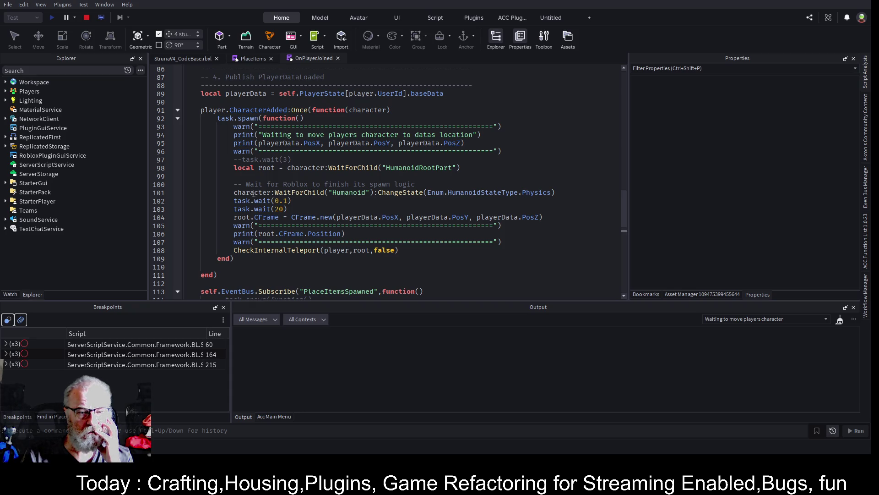
pyautogui.moveTo(233, 193); pyautogui.dragTo(327, 192)
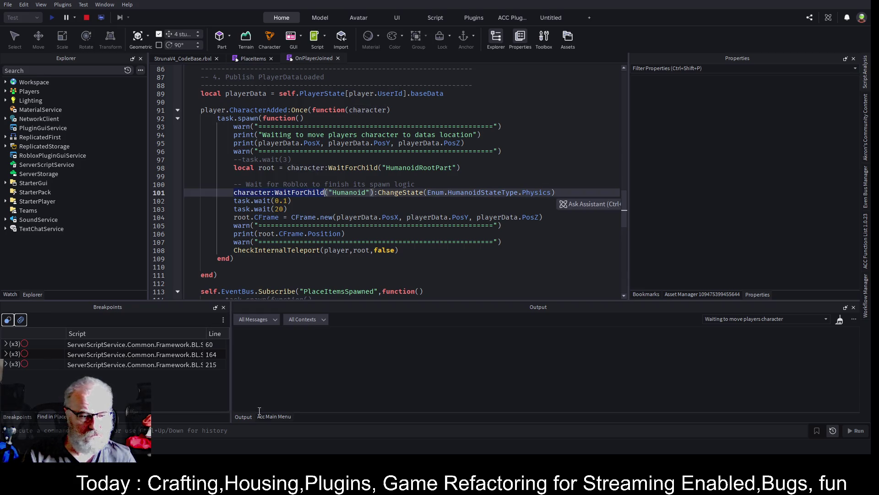
pyautogui.click(38, 416)
pyautogui.click(61, 323)
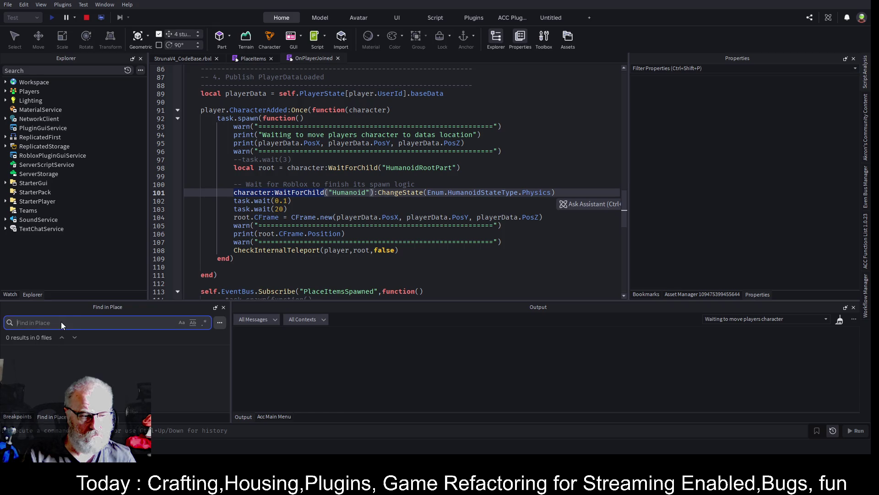
# Search all scripts for character:WaitForChild and review the 15 results in a widened panel
pyautogui.hotkey('ctrl', 'v')
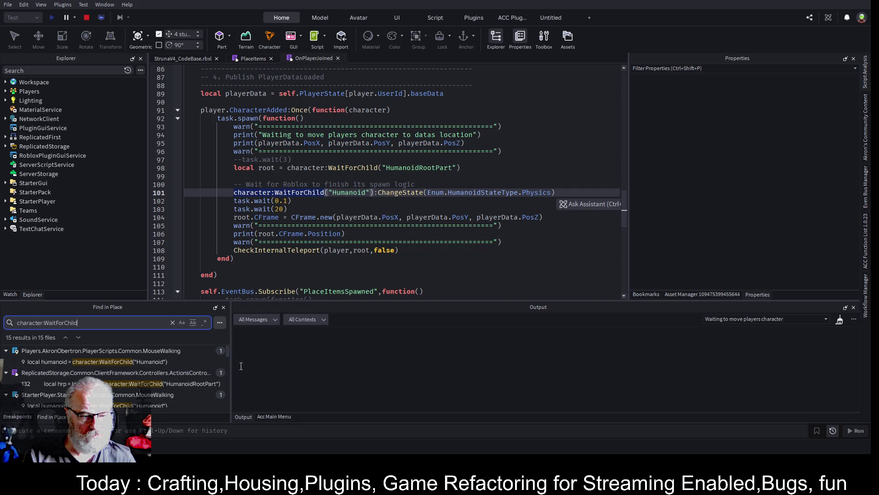
pyautogui.moveTo(230, 364); pyautogui.dragTo(344, 365)
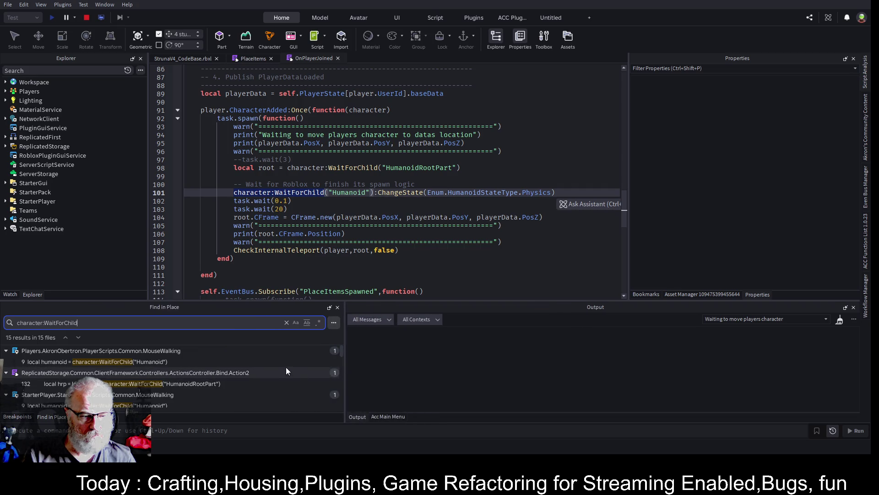
pyautogui.scroll(-5, 229, 376)
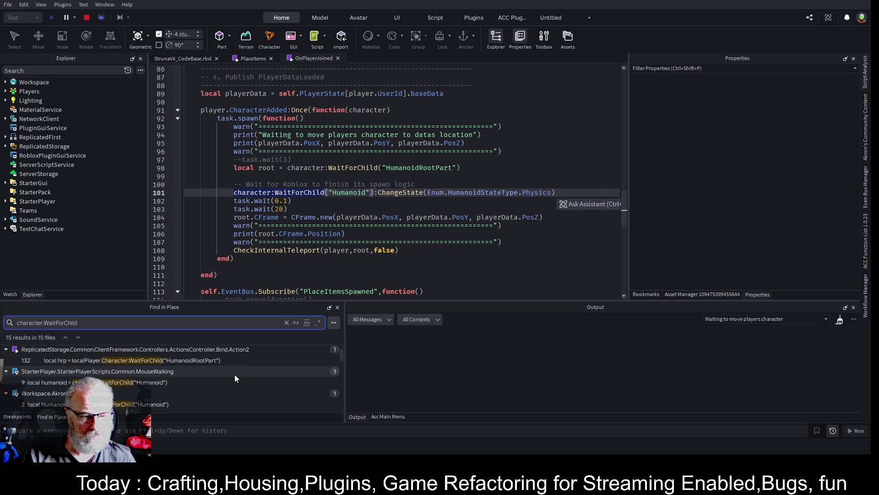
pyautogui.scroll(-1, 231, 377)
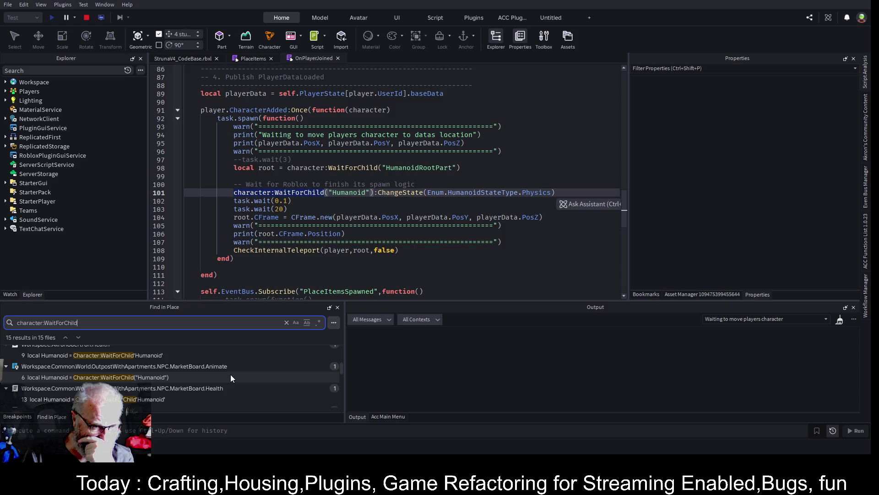
pyautogui.scroll(-3, 231, 375)
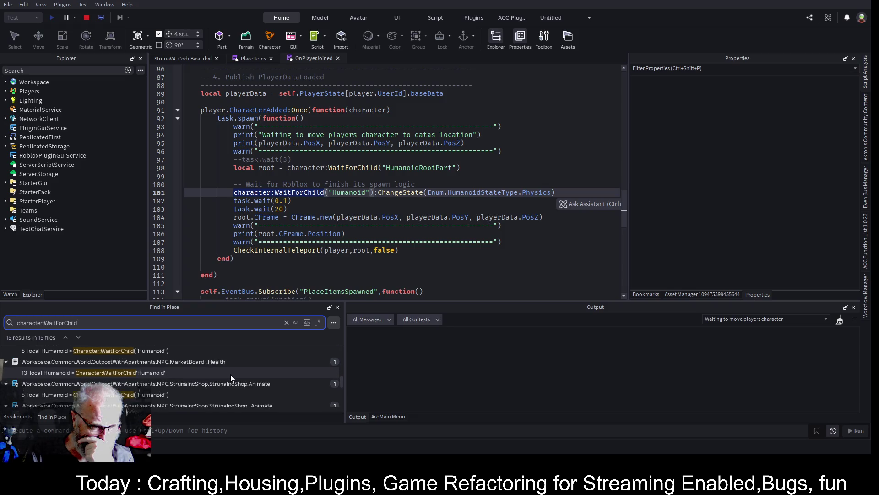
pyautogui.scroll(-3, 230, 374)
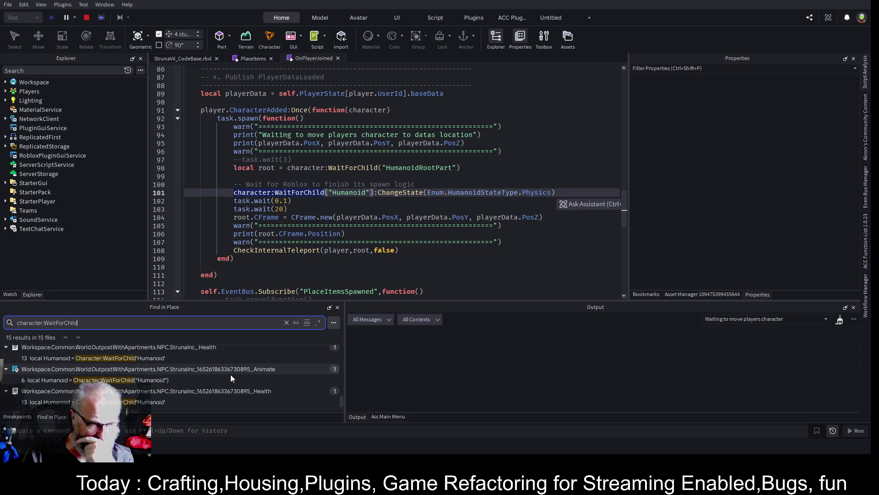
pyautogui.scroll(1, 231, 377)
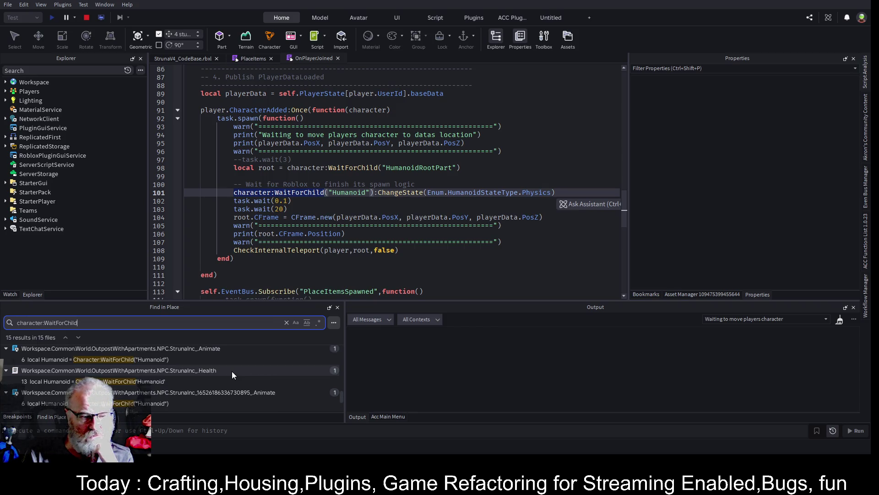
pyautogui.scroll(1, 232, 372)
pyautogui.scroll(1, 232, 371)
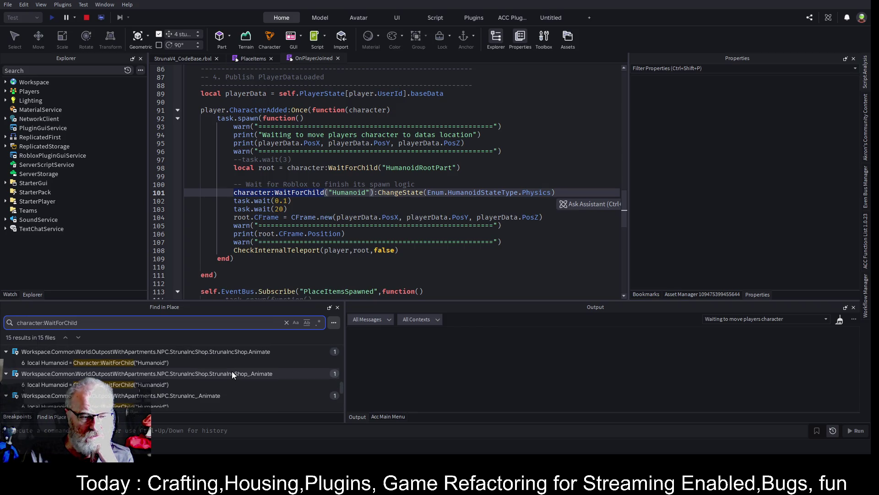
pyautogui.scroll(1, 231, 371)
pyautogui.scroll(4, 232, 375)
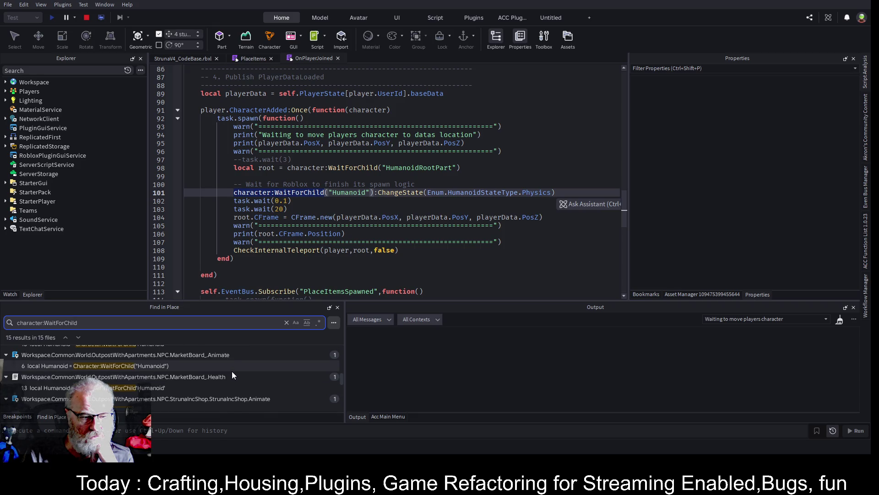
pyautogui.scroll(3, 232, 375)
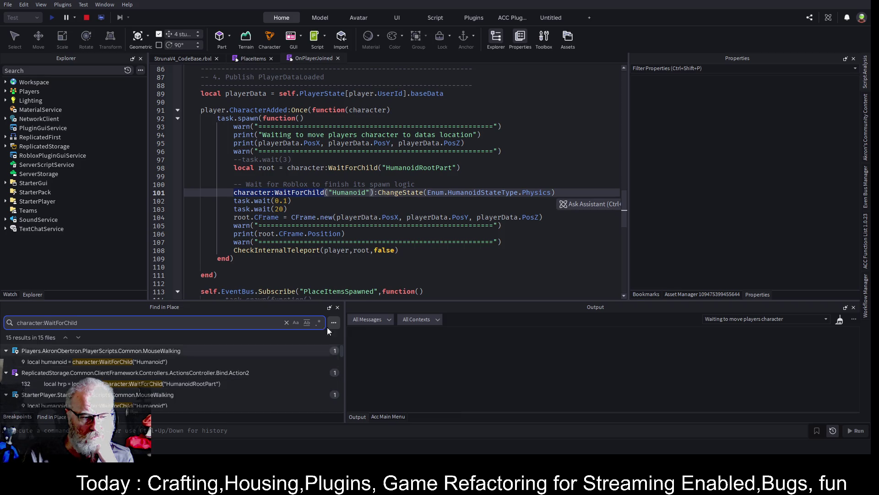
pyautogui.click(403, 259)
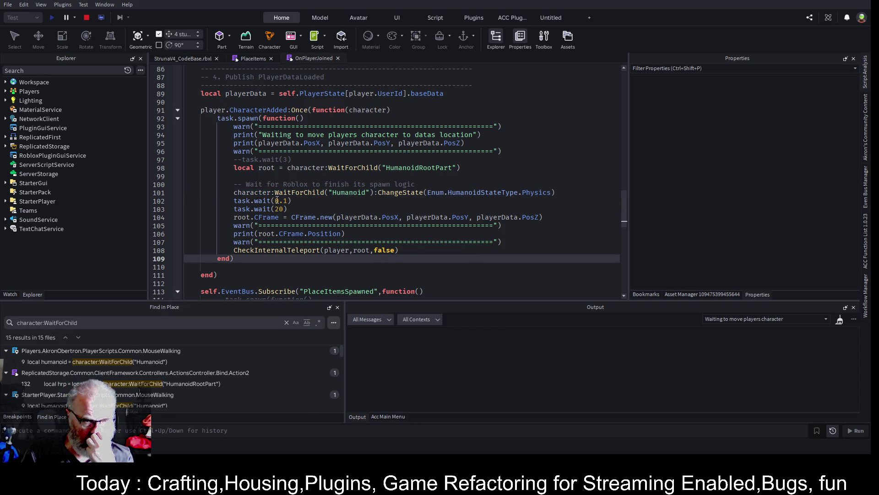
# Shorten the Output filter to 'Wai' and clear the output log
pyautogui.tripleClick(782, 319)
pyautogui.write('Waiting')
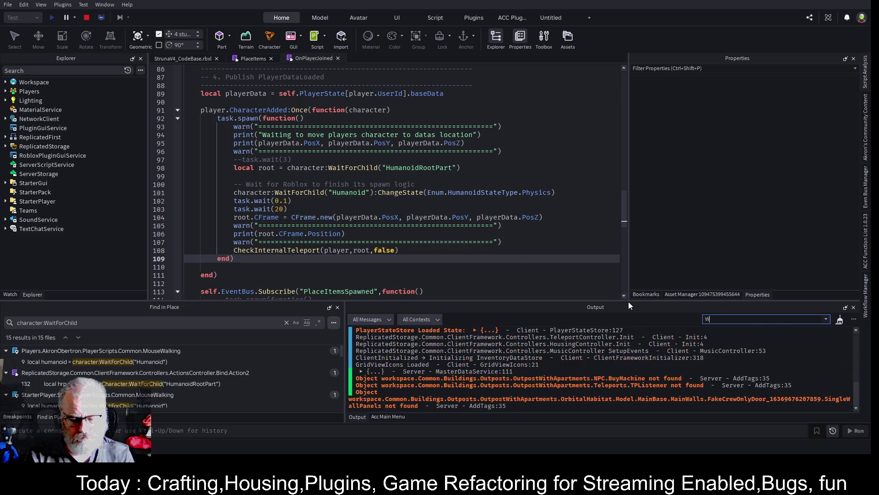
pyautogui.press('BackSpace')
pyautogui.press('BackSpace')
pyautogui.press('BackSpace')
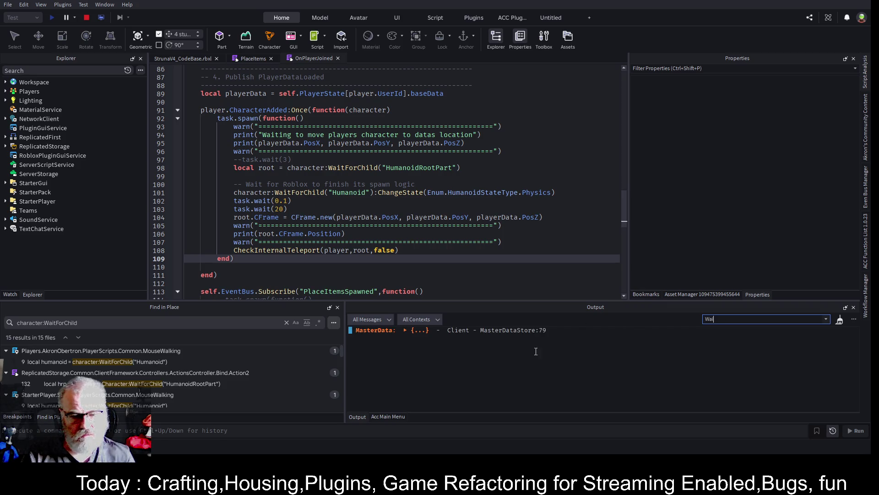
pyautogui.click(840, 321)
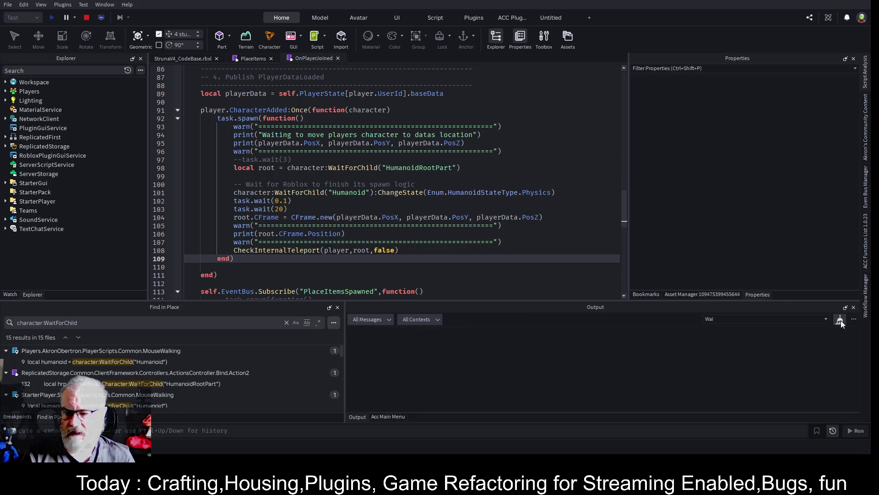
# Restart the play test from the StrunaV4_CodeBase view and clear the Output filter
pyautogui.click(87, 18)
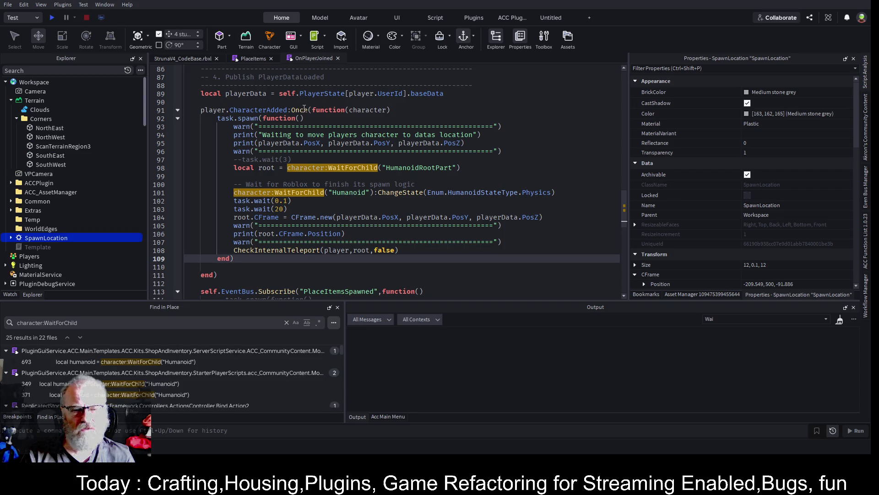
pyautogui.click(198, 57)
pyautogui.click(52, 17)
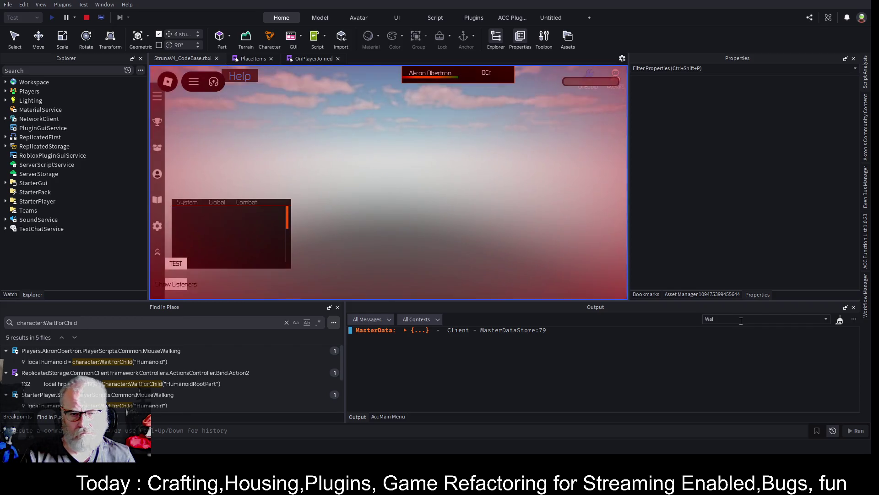
pyautogui.press('BackSpace')
pyautogui.press('BackSpace')
pyautogui.press('BackSpace')
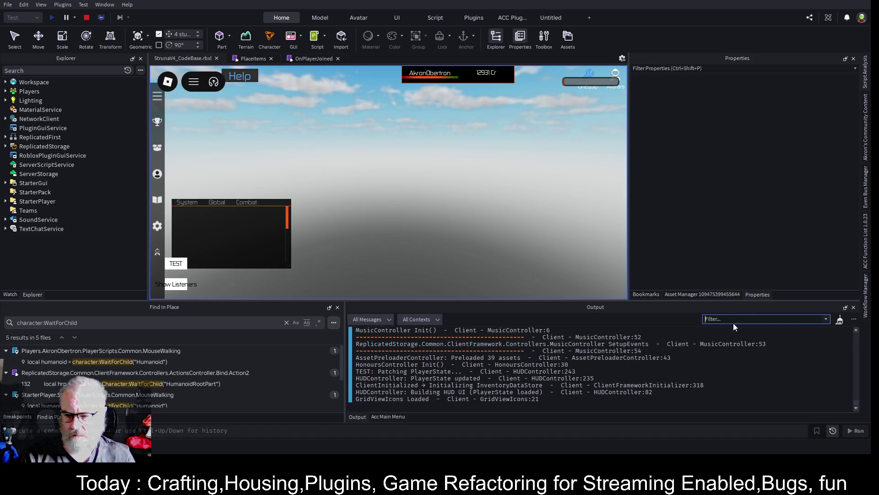
pyautogui.click(853, 319)
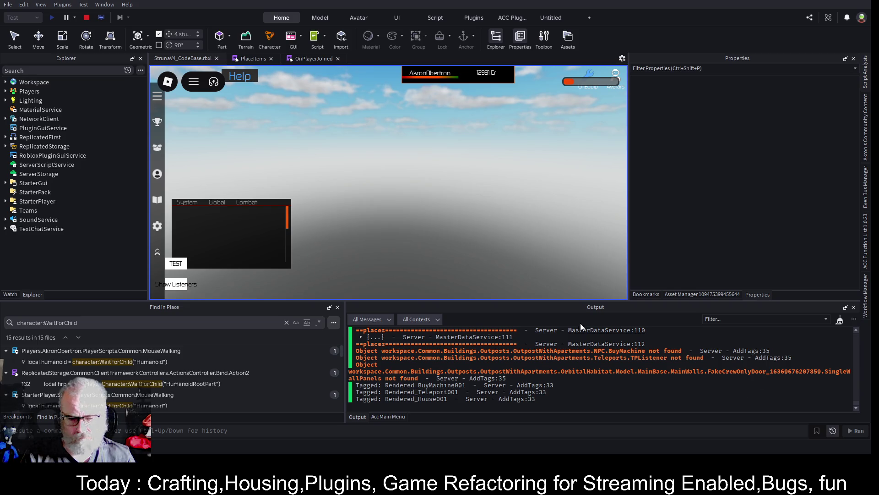
# Return to OnPlayerJoined and fold away the CheckInternalTeleport function at line 17
pyautogui.click(312, 59)
pyautogui.scroll(3, 469, 171)
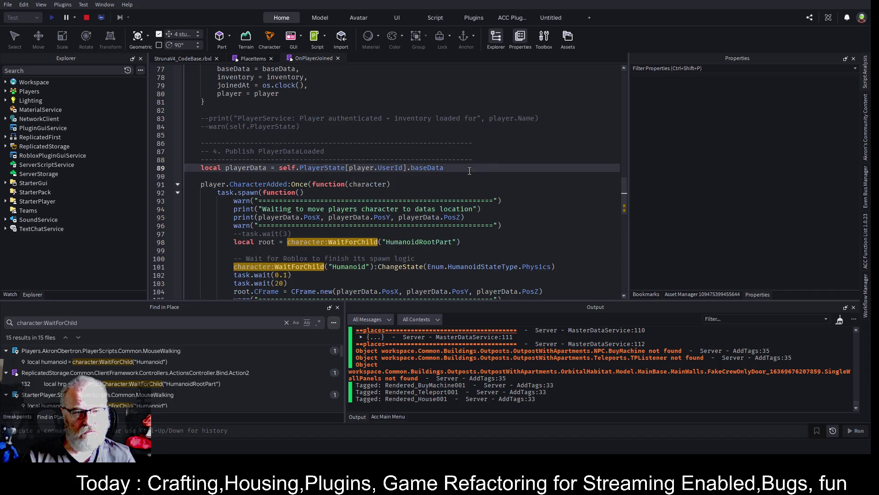
pyautogui.hotkey('ctrl', 'Home')
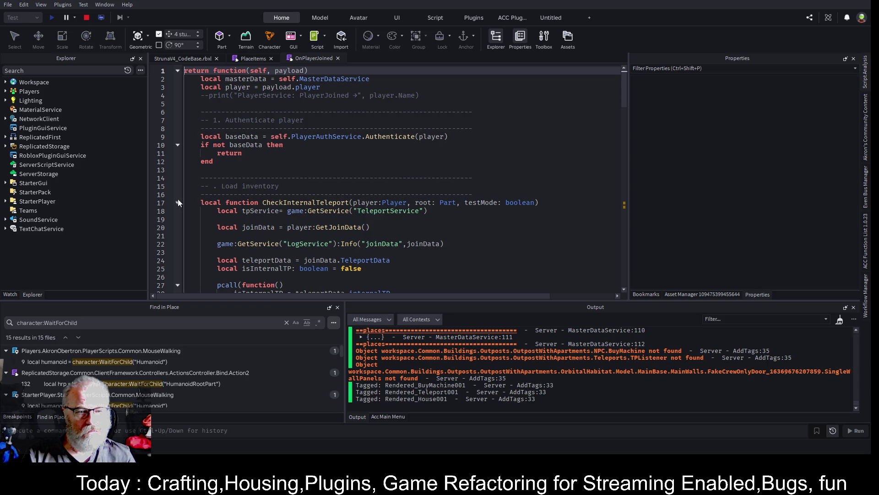
pyautogui.click(178, 203)
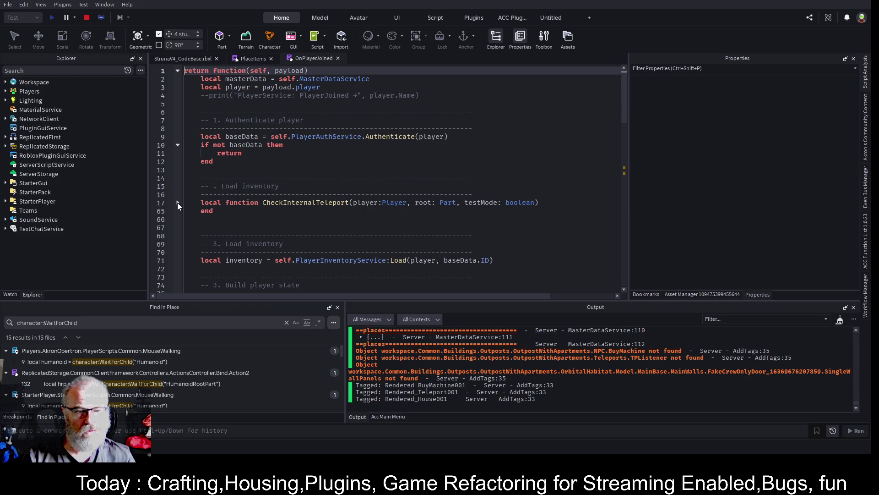
pyautogui.scroll(-5, 311, 172)
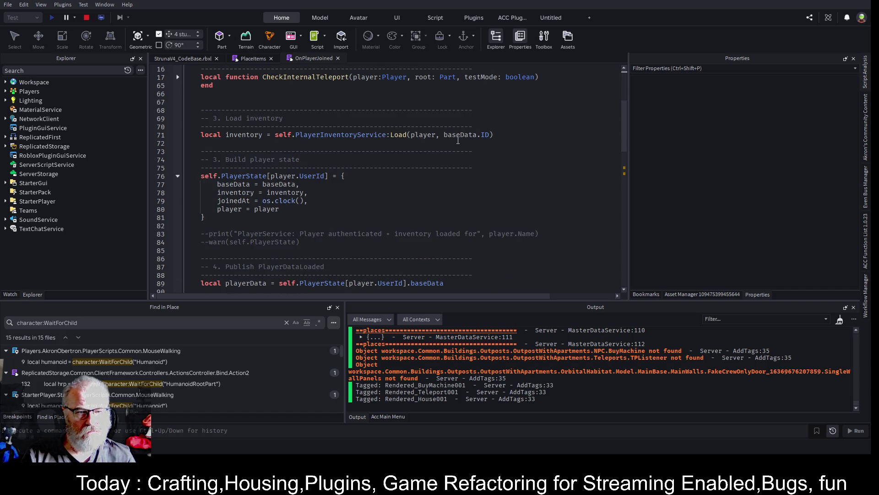
pyautogui.scroll(-6, 316, 174)
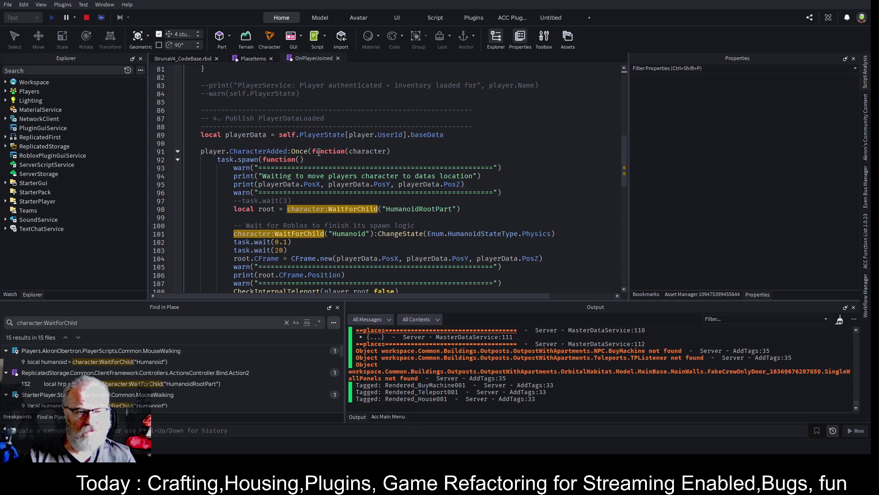
# Copy a run of '=' characters from line 93 and filter the Output by it
pyautogui.click(449, 158)
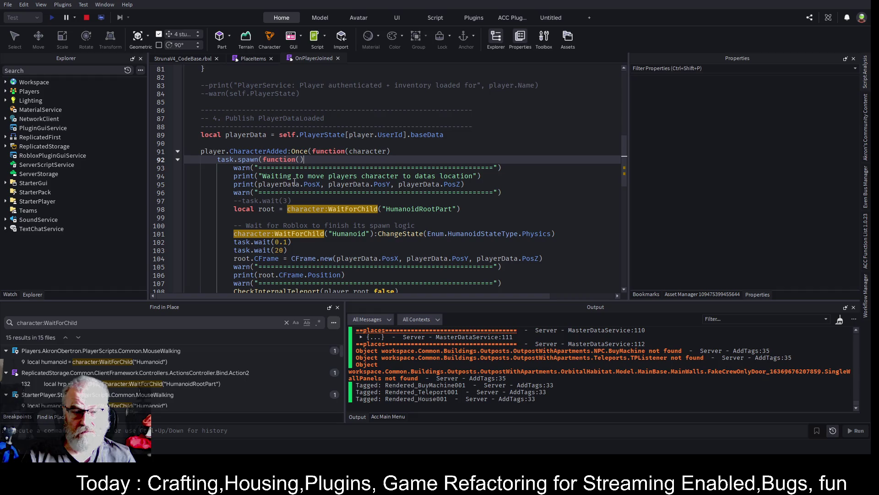
pyautogui.moveTo(237, 167); pyautogui.dragTo(400, 170)
pyautogui.doubleClick(414, 169)
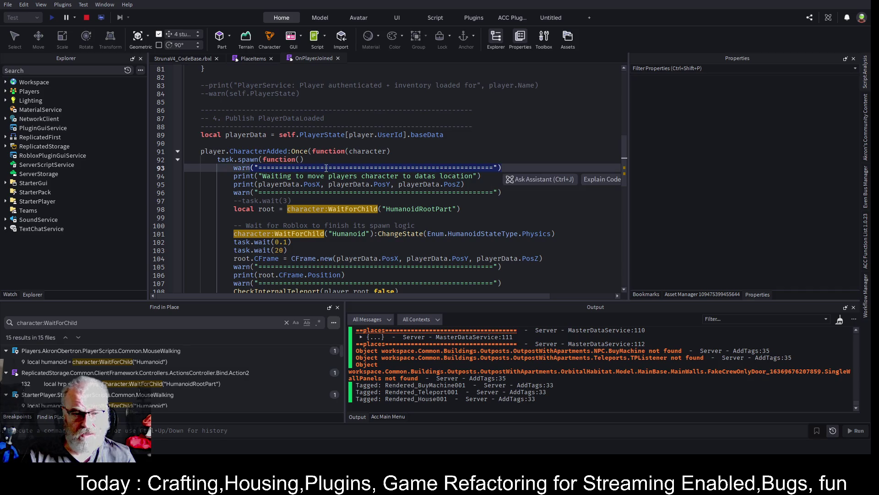
pyautogui.click(327, 168)
pyautogui.moveTo(305, 168); pyautogui.dragTo(274, 167)
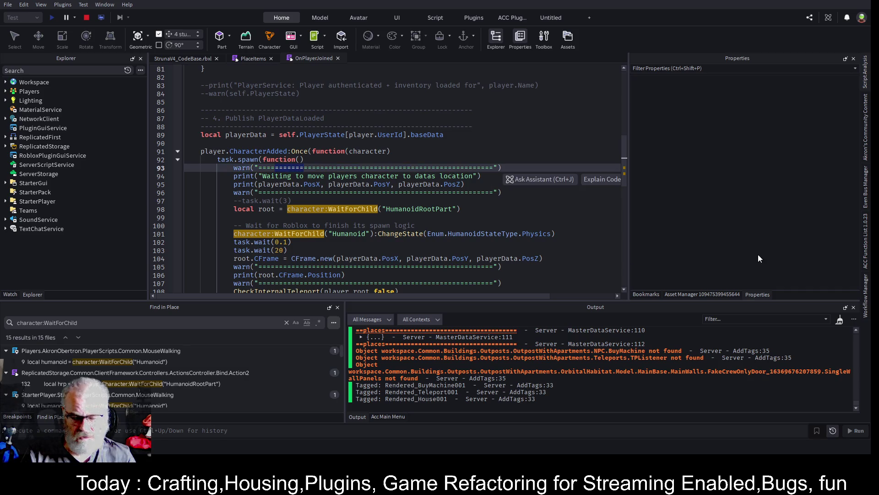
pyautogui.click(735, 319)
pyautogui.hotkey('ctrl', 'v')
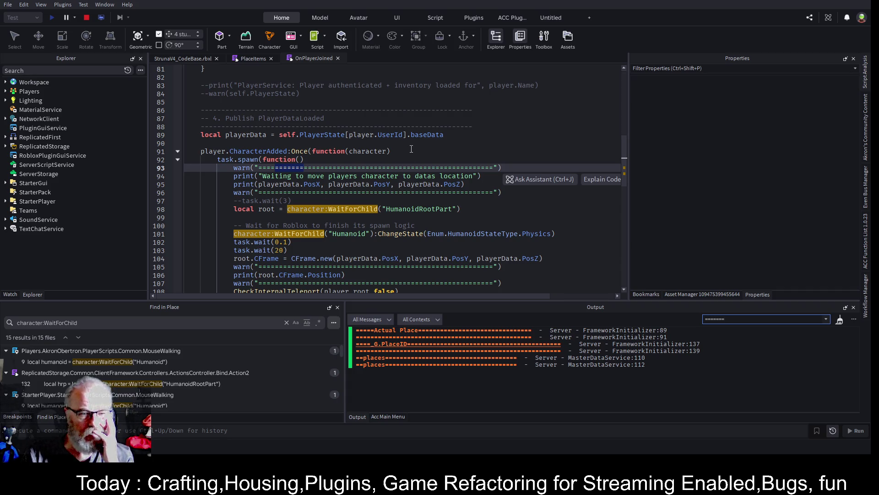
# Review the filtered separator lines and place the caret on PosX in line 104
pyautogui.scroll(8, 411, 149)
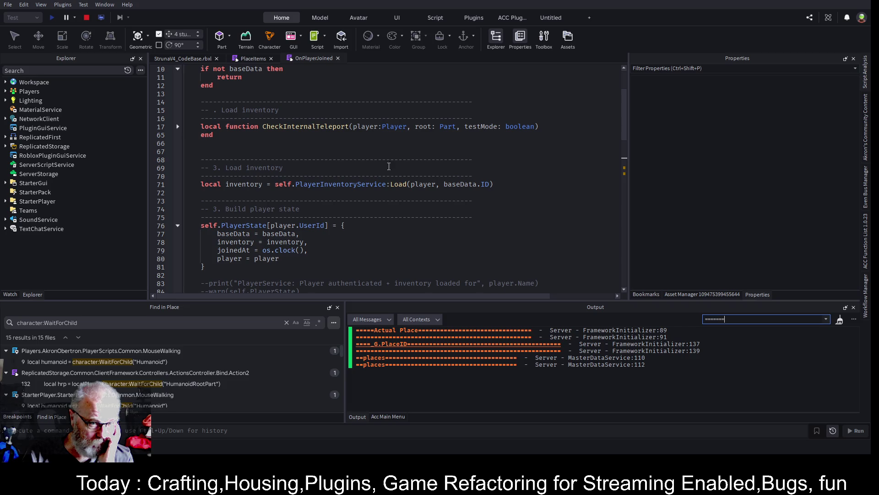
pyautogui.scroll(3, 397, 168)
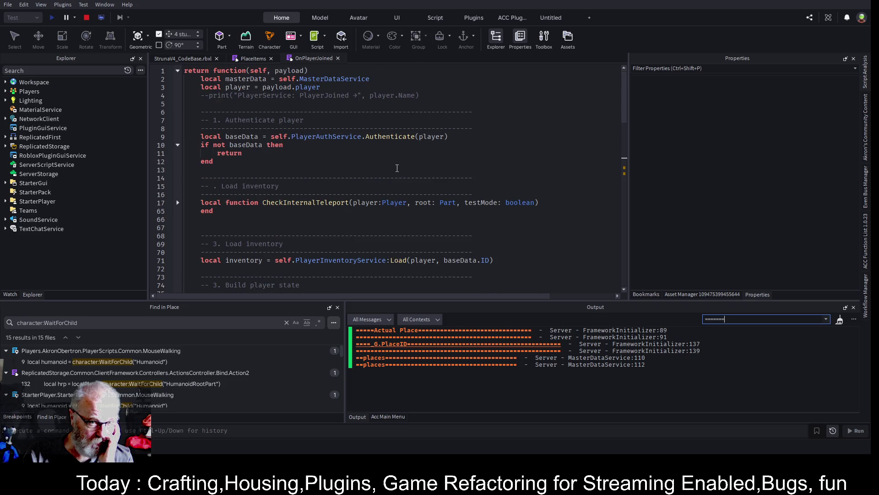
pyautogui.scroll(-13, 397, 168)
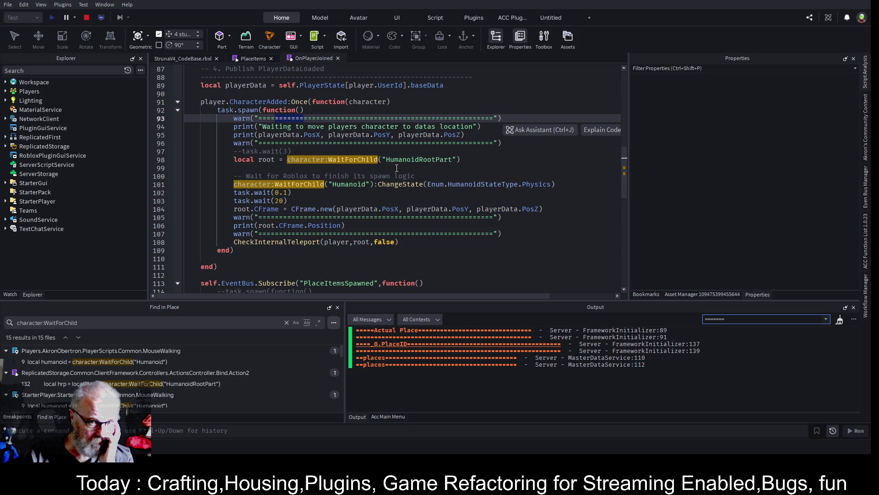
pyautogui.click(400, 209)
# Search all scripts for '.PosX', finding 7 results in 4 files, and stop the play test
pyautogui.doubleClick(389, 209)
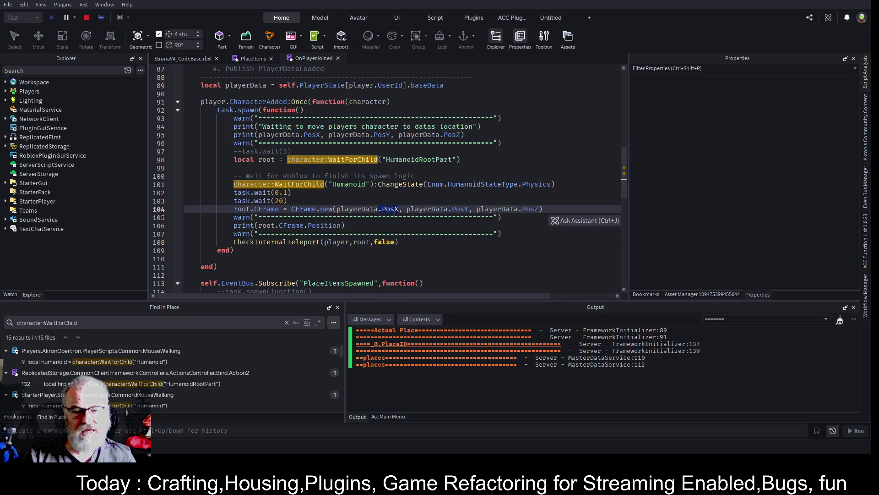
pyautogui.click(87, 319)
pyautogui.hotkey('ctrl', 'a')
pyautogui.write('.PosX')
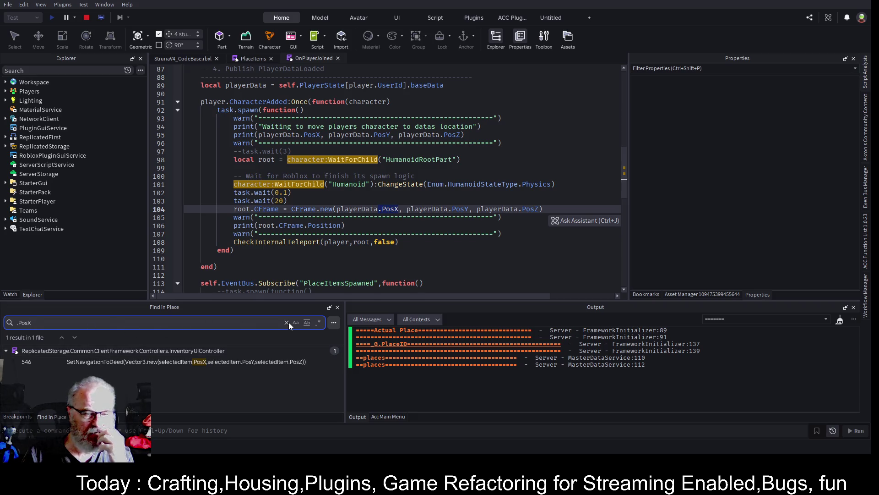
pyautogui.click(87, 18)
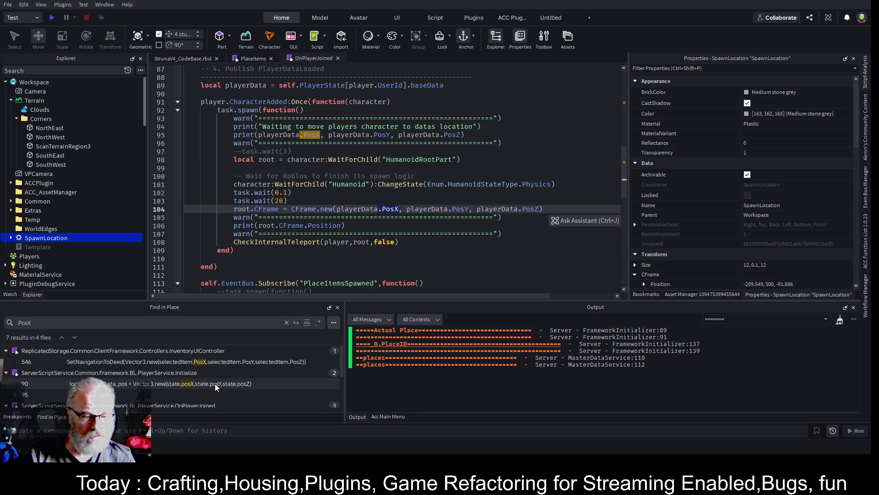
# Open PlayerService Initialize at line 90 and go to line 95, where state.PosX is set
pyautogui.click(215, 383)
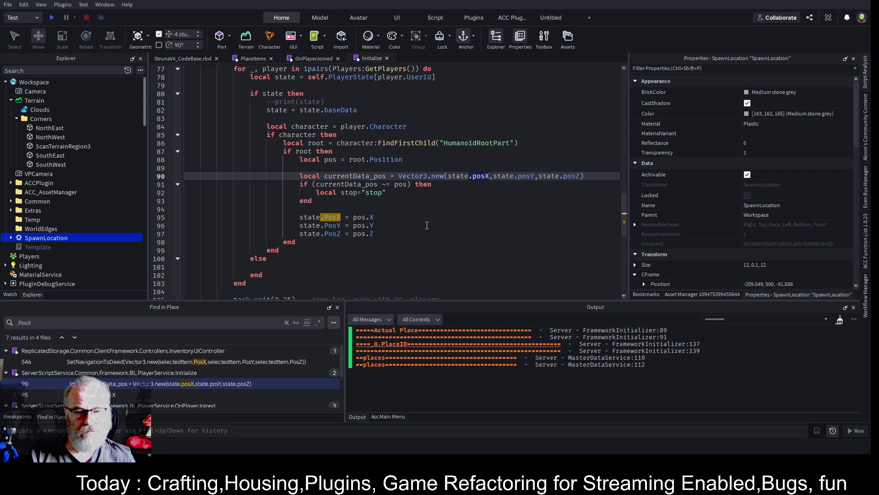
pyautogui.scroll(3, 417, 183)
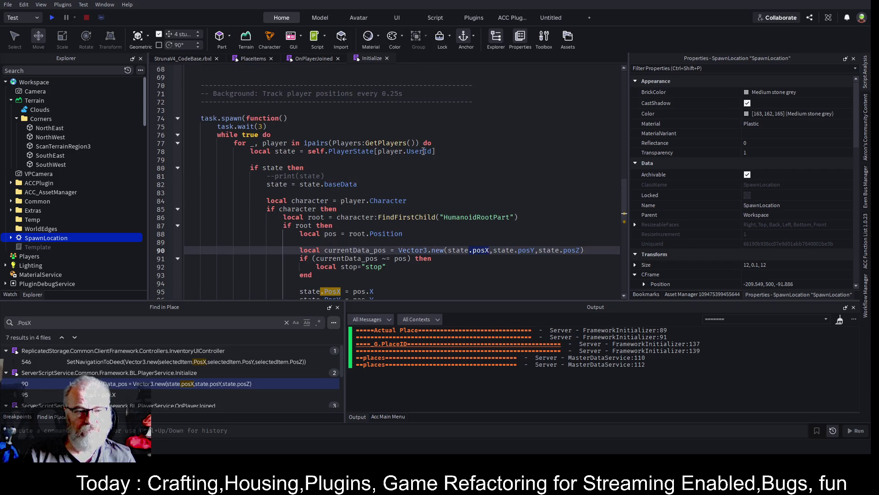
pyautogui.click(294, 127)
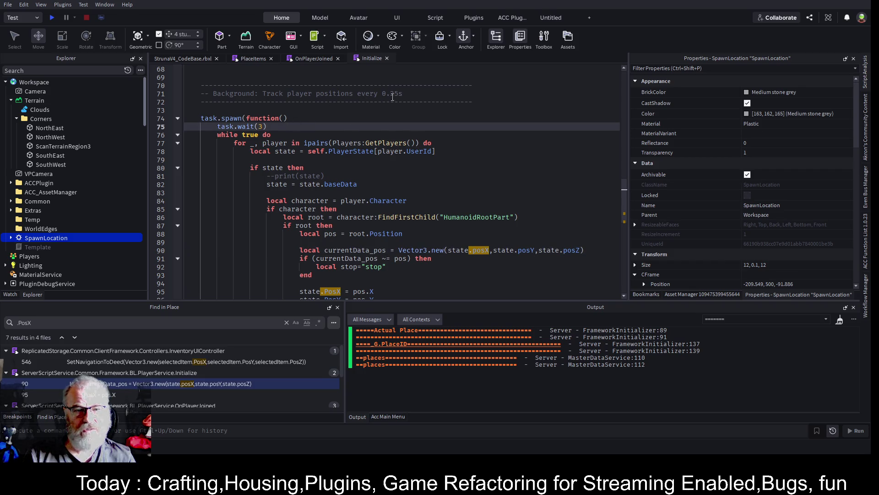
pyautogui.scroll(-2, 364, 160)
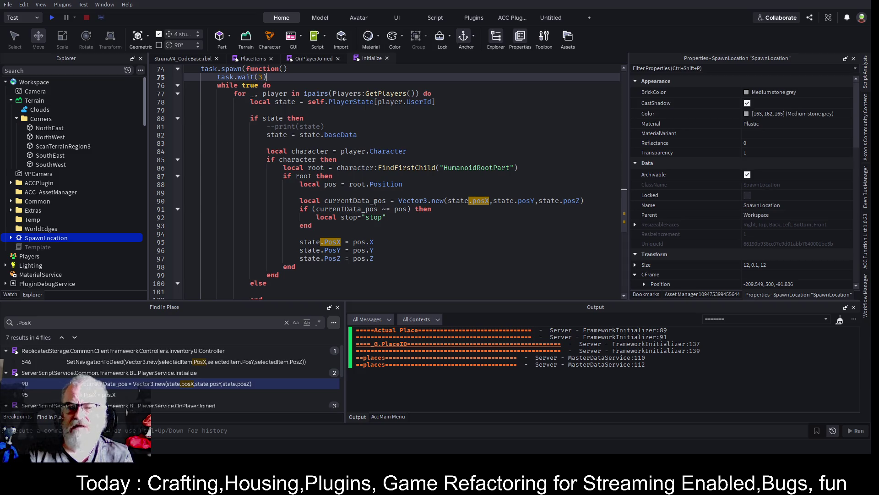
pyautogui.click(404, 243)
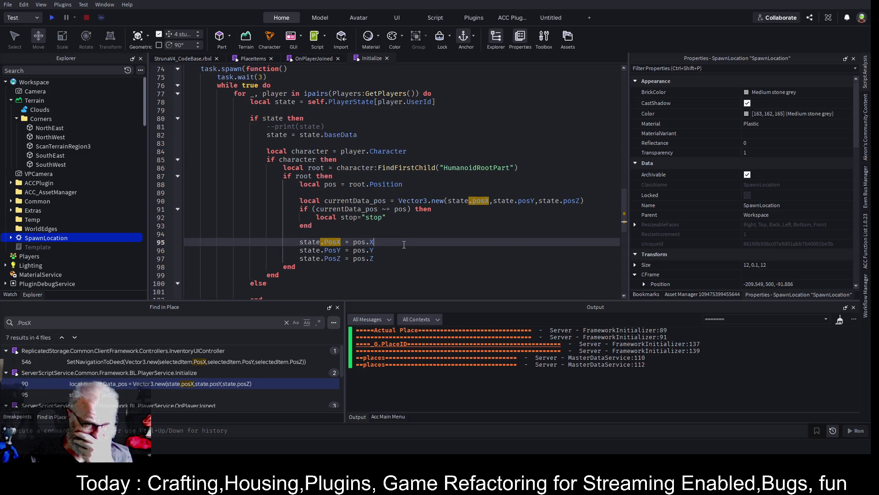